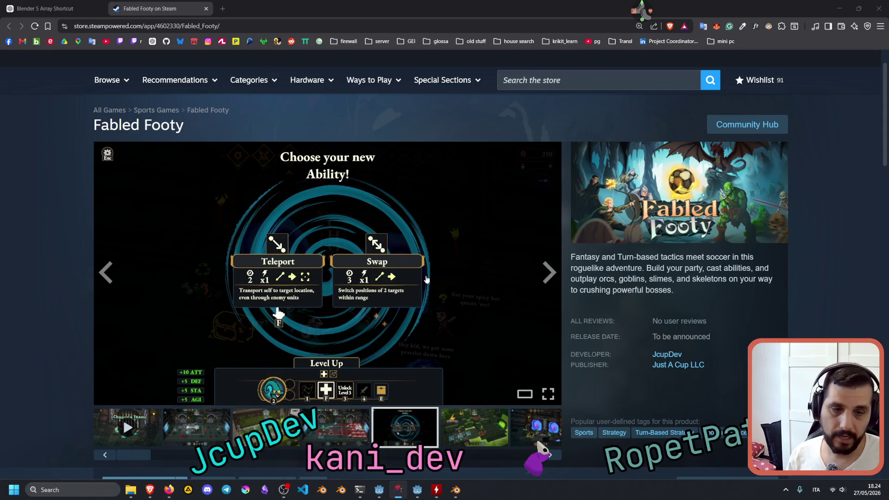
Skim the Fabled Footy page, briefly highlighting then clearing its short description.
{"action": "scroll", "coordinate": [426, 279], "scroll_direction": "down", "scroll_amount": 15}
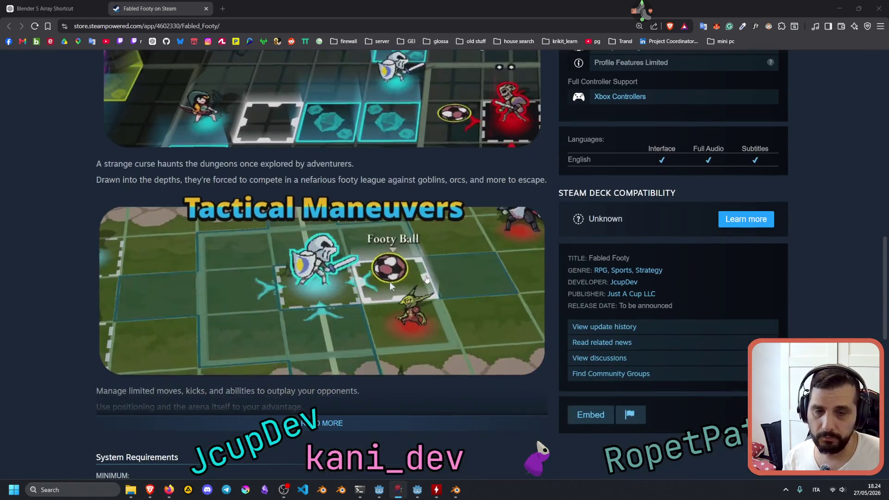
{"action": "mouse_move", "coordinate": [416, 278]}
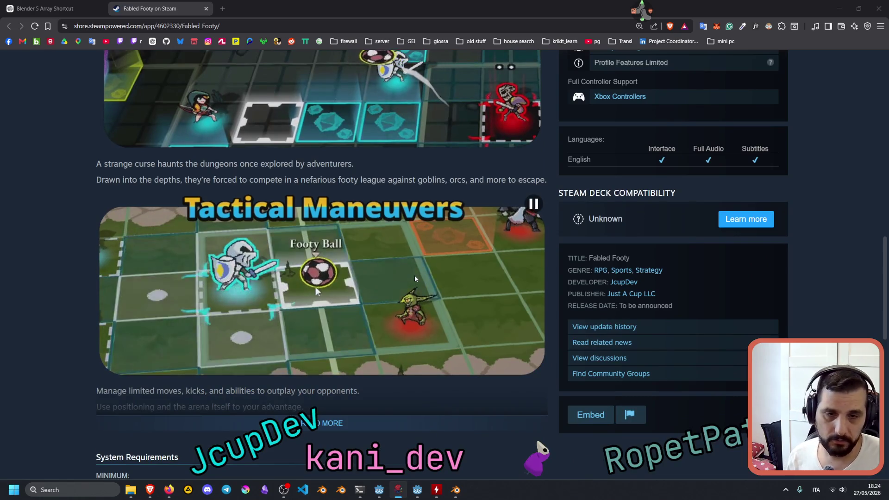
{"action": "scroll", "coordinate": [415, 275], "scroll_direction": "up", "scroll_amount": 10}
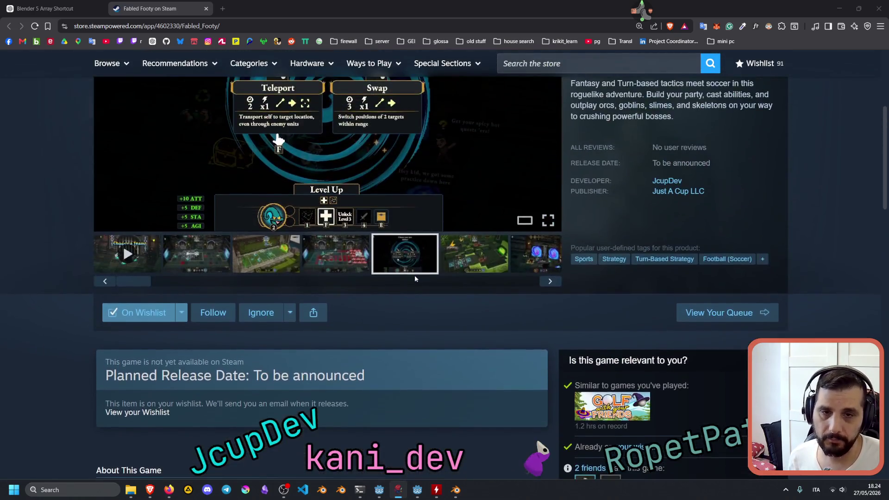
{"action": "scroll", "coordinate": [415, 279], "scroll_direction": "up", "scroll_amount": 5}
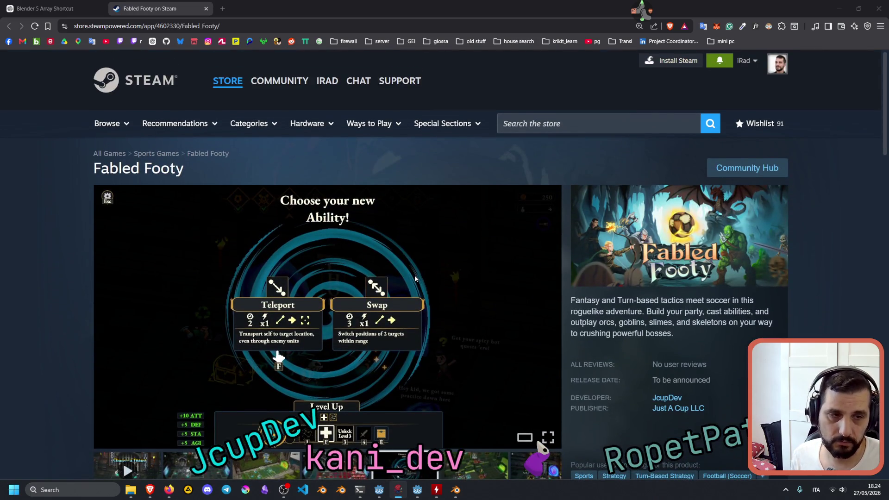
{"action": "scroll", "coordinate": [415, 278], "scroll_direction": "down", "scroll_amount": 3}
{"action": "scroll", "coordinate": [415, 278], "scroll_direction": "down", "scroll_amount": 5}
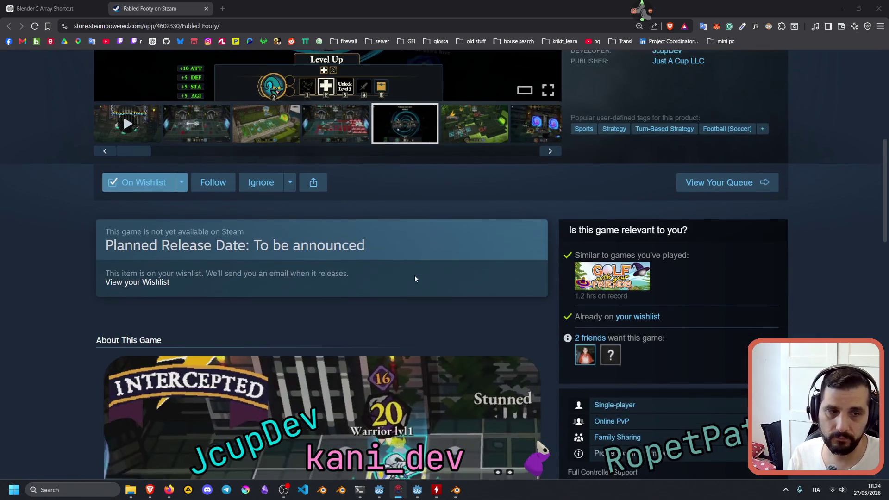
{"action": "scroll", "coordinate": [415, 278], "scroll_direction": "up", "scroll_amount": 5}
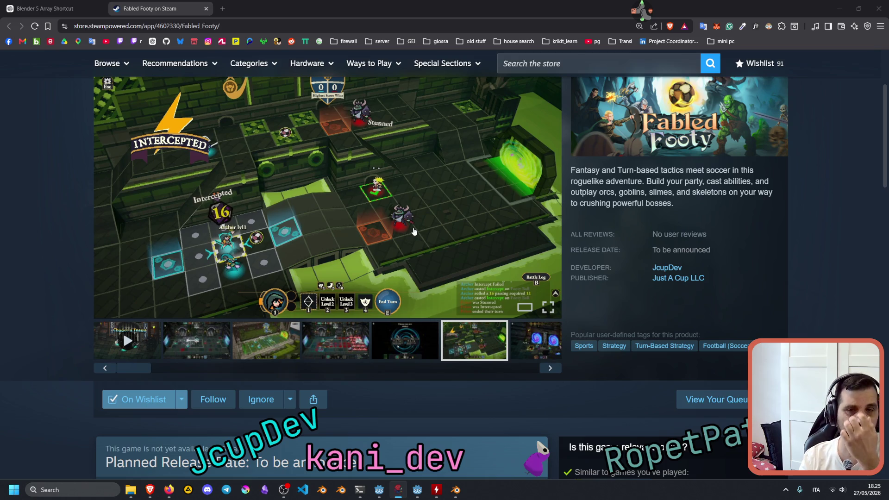
{"action": "scroll", "coordinate": [415, 230], "scroll_direction": "up", "scroll_amount": 3}
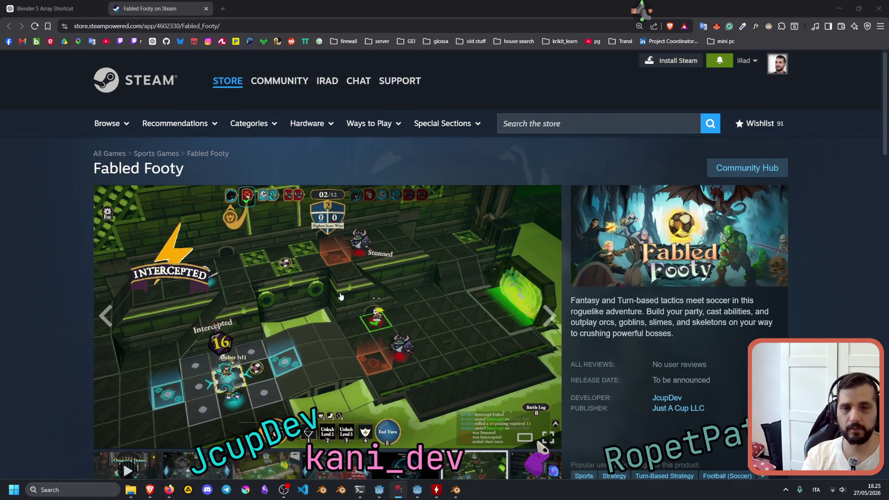
{"action": "scroll", "coordinate": [340, 296], "scroll_direction": "down", "scroll_amount": 3}
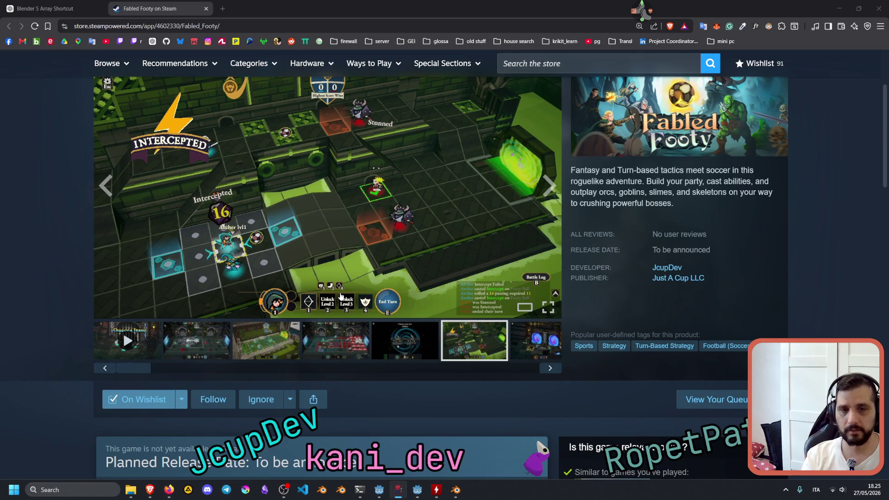
{"action": "scroll", "coordinate": [341, 296], "scroll_direction": "down", "scroll_amount": 3}
{"action": "scroll", "coordinate": [403, 214], "scroll_direction": "up", "scroll_amount": 3}
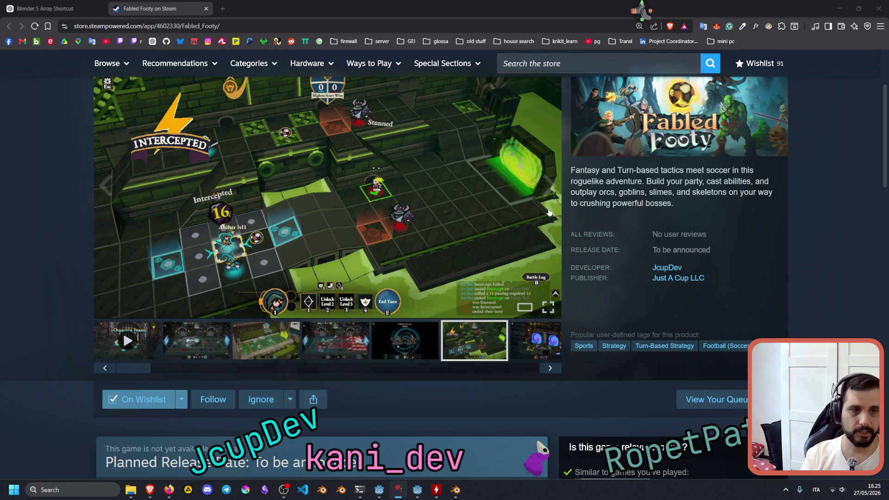
{"action": "left_click_drag", "start_coordinate": [659, 171], "coordinate": [719, 179]}
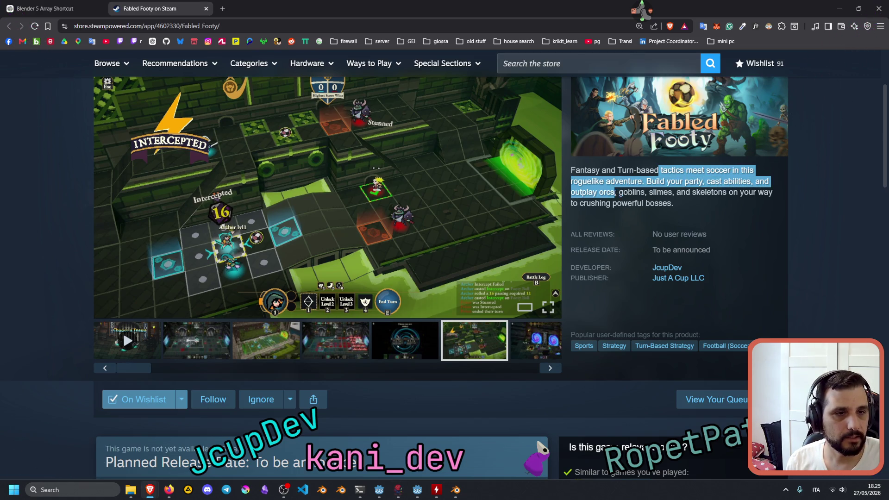
{"action": "mouse_move", "coordinate": [683, 193]}
{"action": "left_mouse_down"}
{"action": "mouse_move", "coordinate": [746, 193]}
{"action": "mouse_move", "coordinate": [645, 203]}
{"action": "mouse_move", "coordinate": [692, 203]}
{"action": "left_mouse_up"}
{"action": "left_click", "coordinate": [640, 180]}
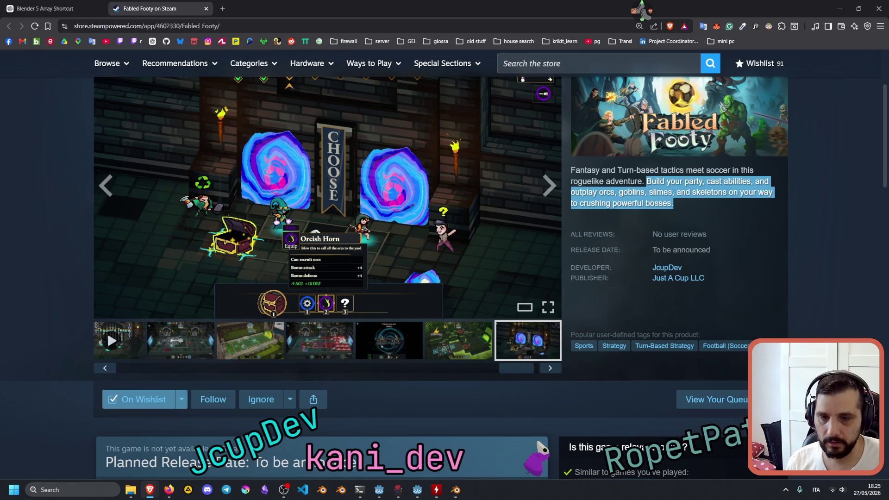
Expand About This Game with READ MORE and highlight the sentence about matches getting tougher.
{"action": "scroll", "coordinate": [74, 322], "scroll_direction": "down", "scroll_amount": 7}
{"action": "scroll", "coordinate": [82, 323], "scroll_direction": "down", "scroll_amount": 7}
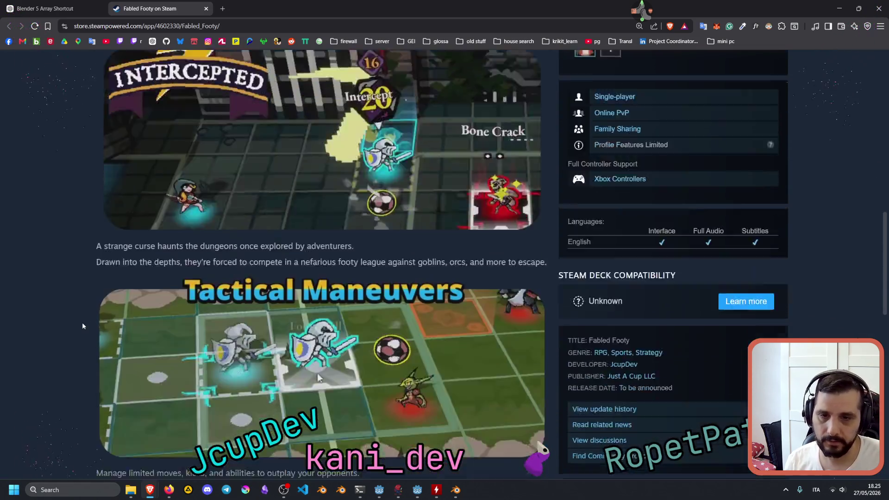
{"action": "scroll", "coordinate": [199, 270], "scroll_direction": "down", "scroll_amount": 3}
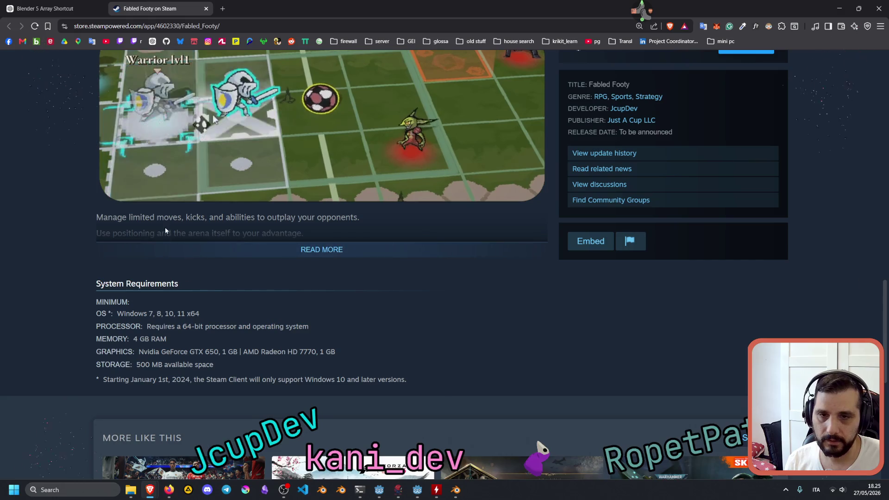
{"action": "left_click", "coordinate": [211, 258]}
{"action": "scroll", "coordinate": [101, 248], "scroll_direction": "down", "scroll_amount": 4}
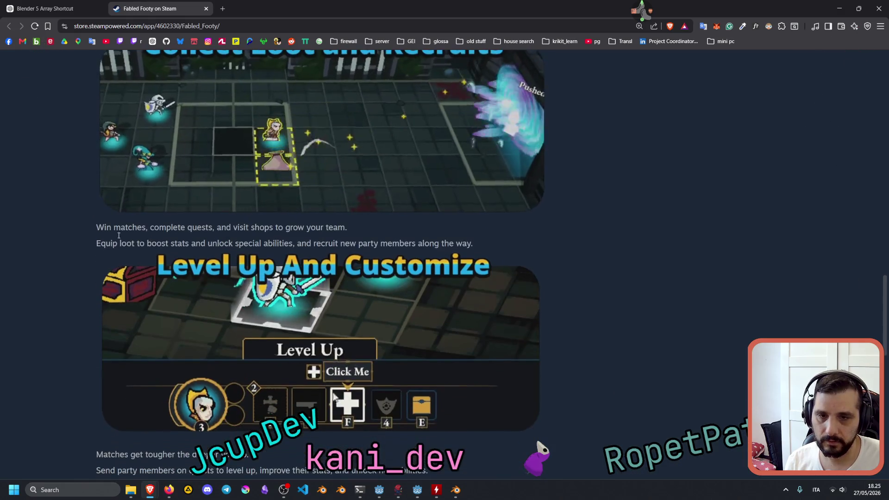
{"action": "left_click_drag", "start_coordinate": [149, 231], "coordinate": [204, 244]}
{"action": "scroll", "coordinate": [203, 244], "scroll_direction": "down", "scroll_amount": 3}
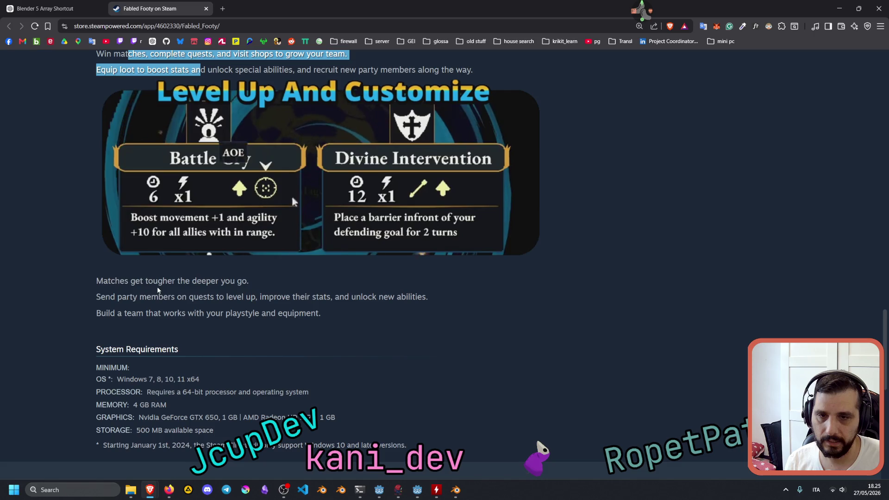
{"action": "left_click_drag", "start_coordinate": [145, 281], "coordinate": [175, 300]}
{"action": "left_click", "coordinate": [153, 303]}
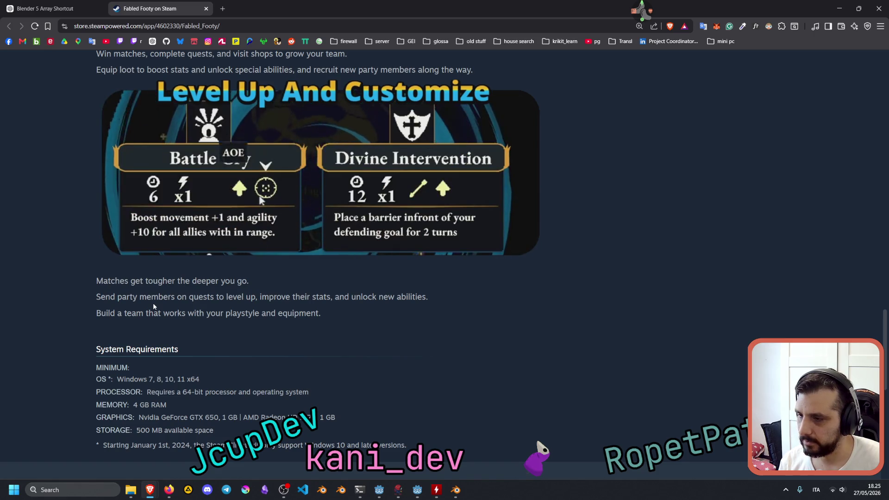
Scroll back to the media viewer and start the Fabled Footy trailer.
{"action": "scroll", "coordinate": [159, 302], "scroll_direction": "down", "scroll_amount": 2}
{"action": "scroll", "coordinate": [158, 302], "scroll_direction": "up", "scroll_amount": 18}
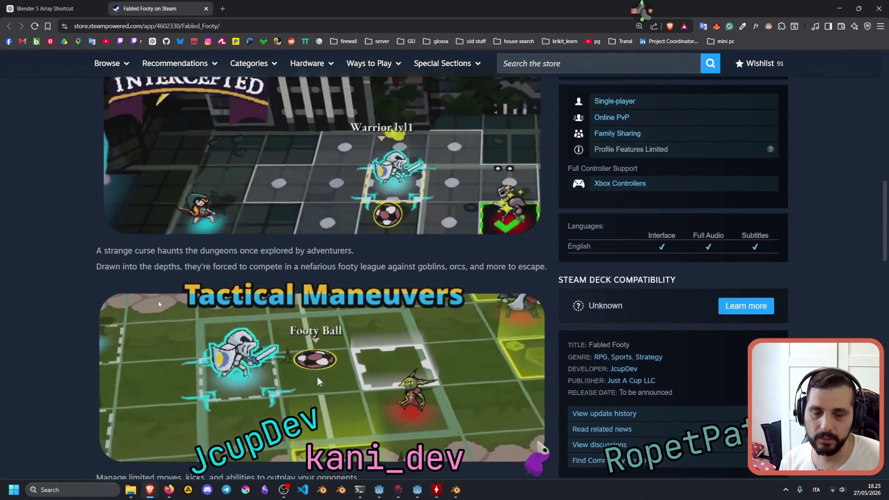
{"action": "scroll", "coordinate": [243, 301], "scroll_direction": "up", "scroll_amount": 9}
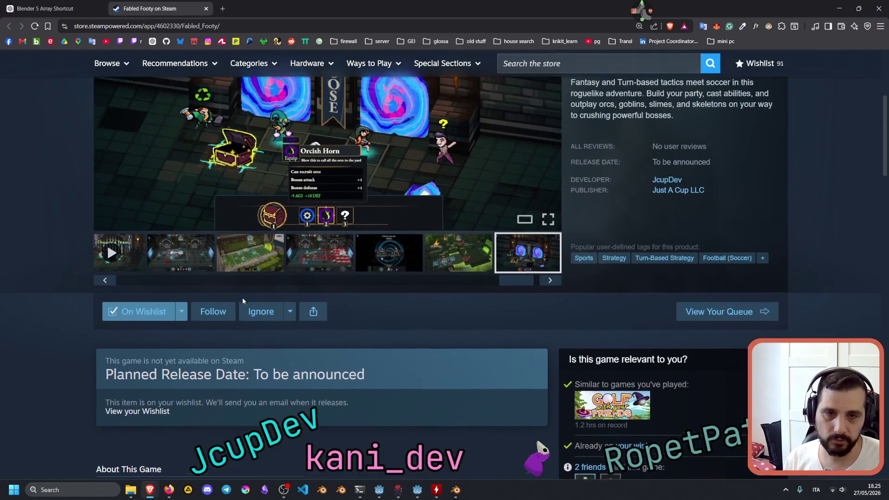
{"action": "scroll", "coordinate": [243, 300], "scroll_direction": "up", "scroll_amount": 3}
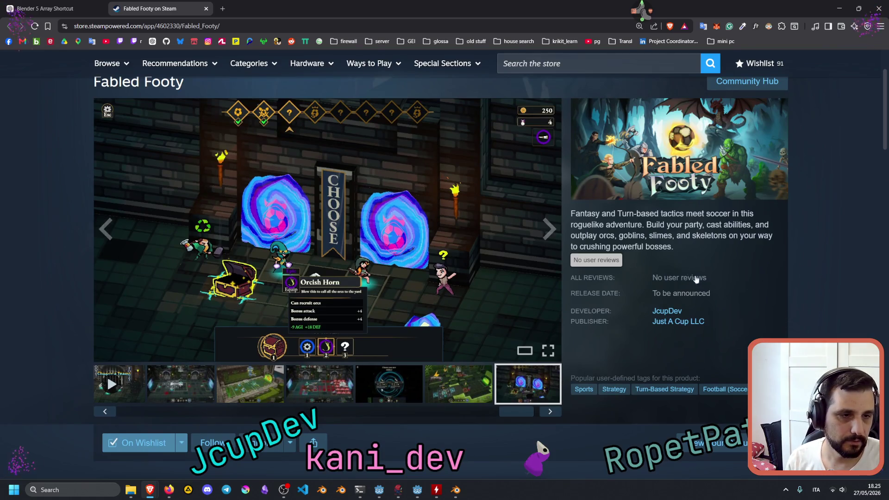
{"action": "scroll", "coordinate": [246, 239], "scroll_direction": "down", "scroll_amount": 3}
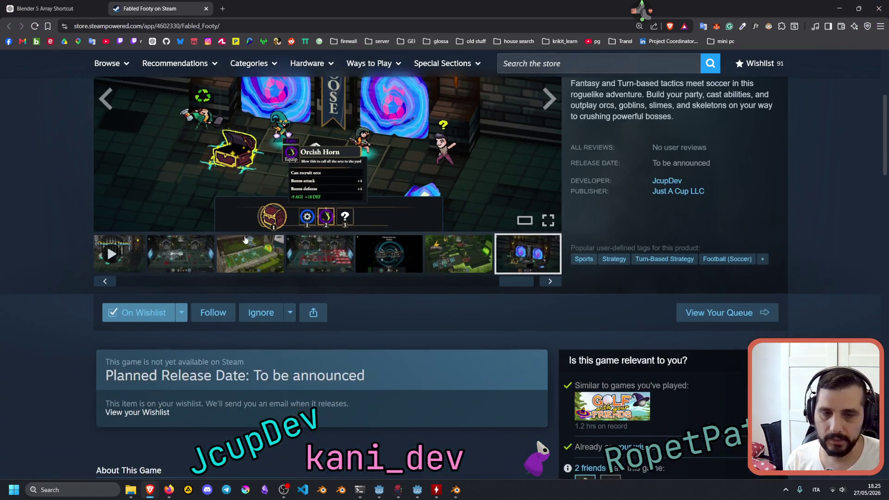
{"action": "left_click", "coordinate": [121, 272]}
Briefly highlight the game description, then glance a little way down the page.
{"action": "scroll", "coordinate": [342, 352], "scroll_direction": "up", "scroll_amount": 5}
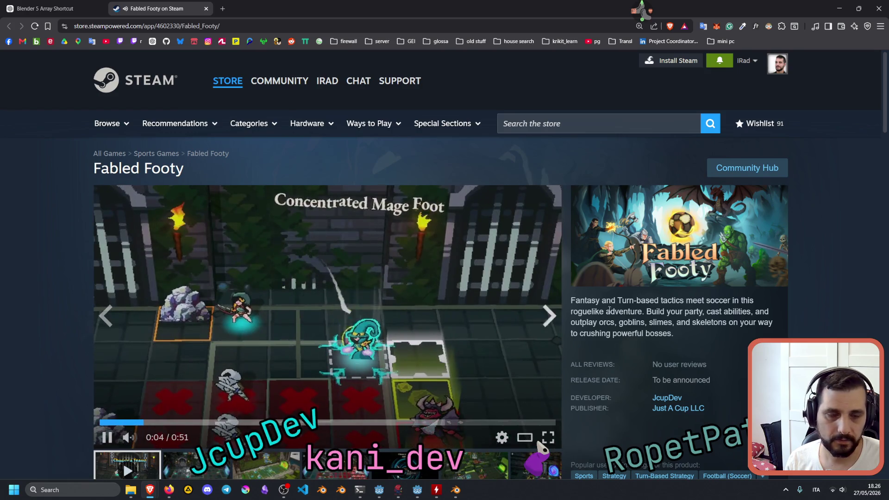
{"action": "left_click_drag", "start_coordinate": [597, 300], "coordinate": [667, 323]}
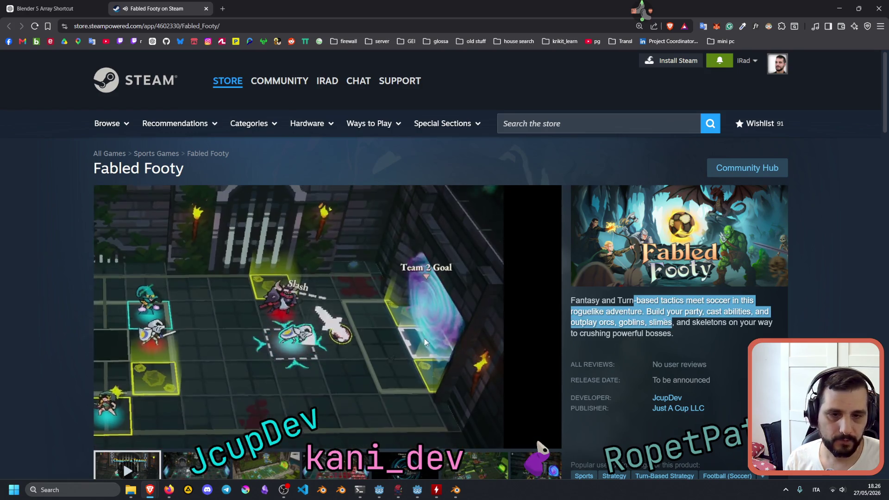
{"action": "left_click", "coordinate": [666, 323]}
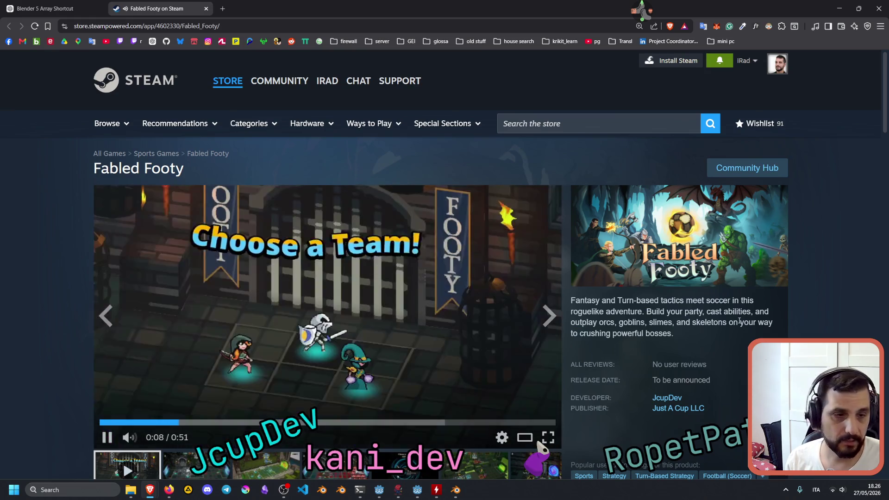
{"action": "scroll", "coordinate": [692, 305], "scroll_direction": "down", "scroll_amount": 2}
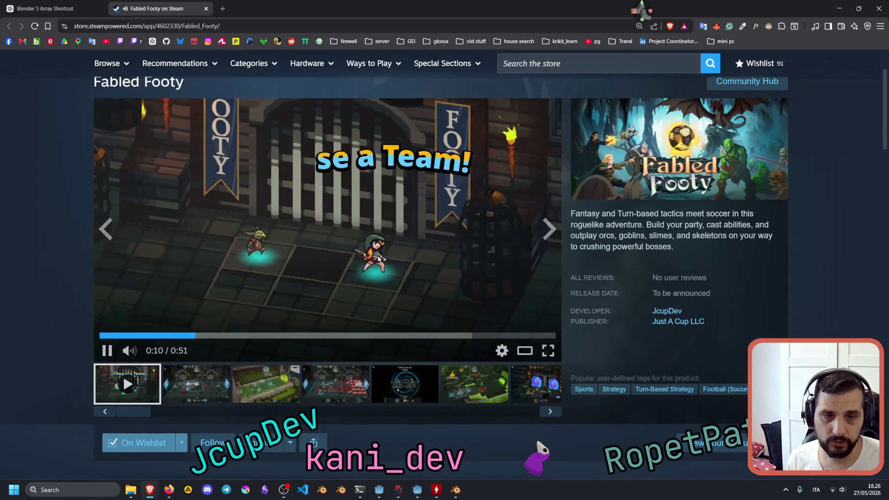
{"action": "scroll", "coordinate": [292, 180], "scroll_direction": "down", "scroll_amount": 4}
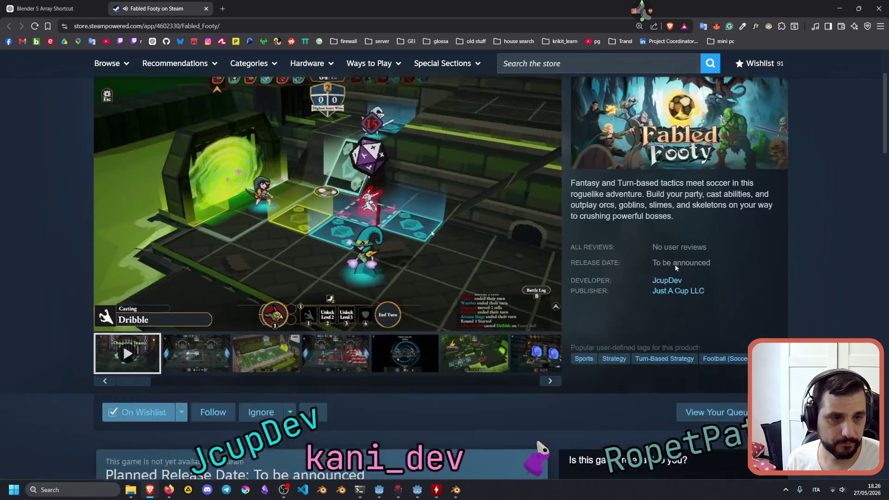
{"action": "scroll", "coordinate": [292, 181], "scroll_direction": "up", "scroll_amount": 3}
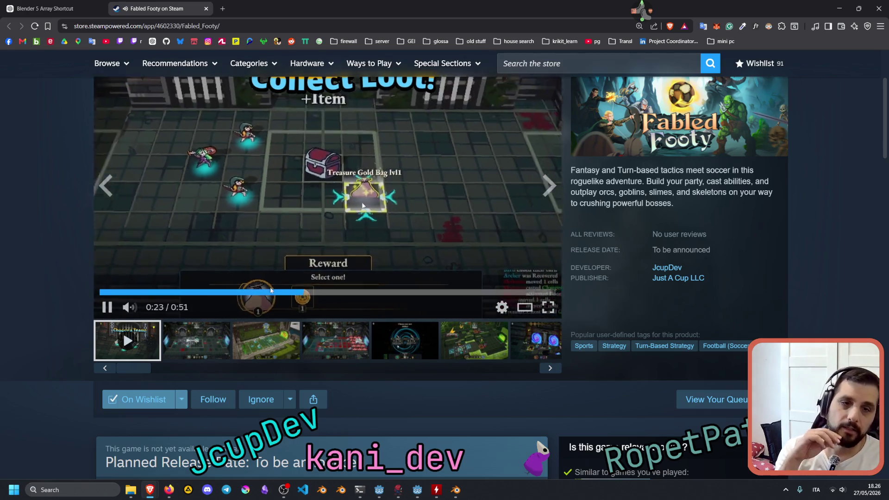
{"action": "scroll", "coordinate": [89, 326], "scroll_direction": "up", "scroll_amount": 3}
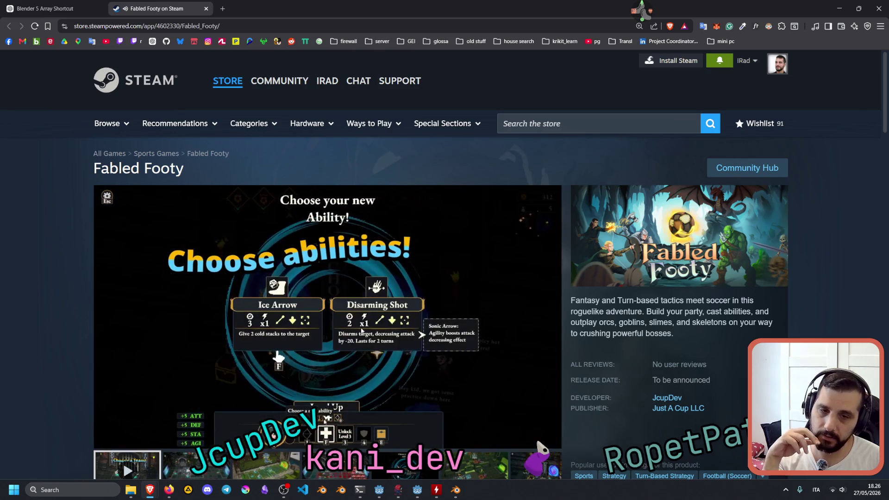
Scroll through the About This Game videos and back up, selecting part of the description.
{"action": "scroll", "coordinate": [315, 243], "scroll_direction": "down", "scroll_amount": 1}
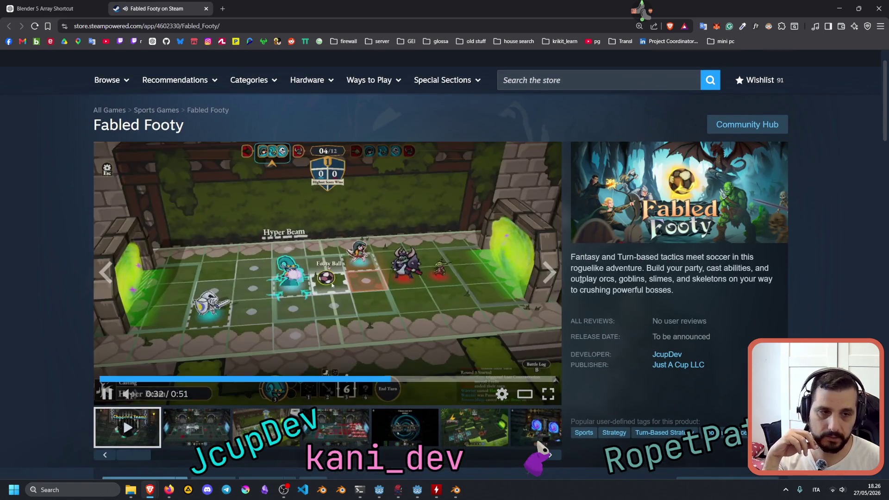
{"action": "scroll", "coordinate": [282, 273], "scroll_direction": "down", "scroll_amount": 8}
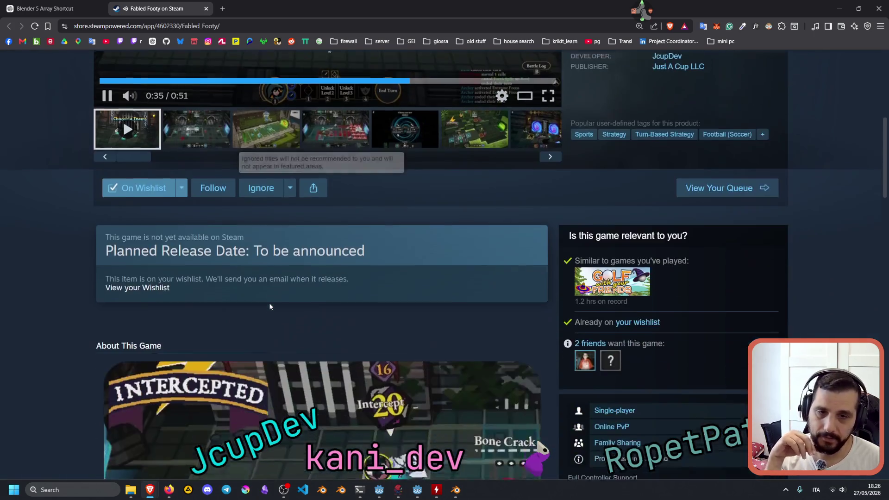
{"action": "scroll", "coordinate": [270, 307], "scroll_direction": "down", "scroll_amount": 6}
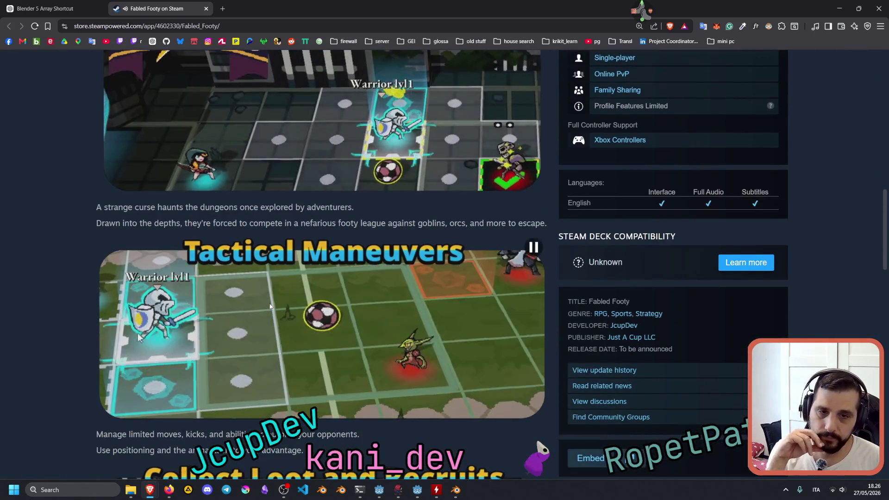
{"action": "scroll", "coordinate": [270, 306], "scroll_direction": "down", "scroll_amount": 3}
{"action": "scroll", "coordinate": [270, 306], "scroll_direction": "down", "scroll_amount": 8}
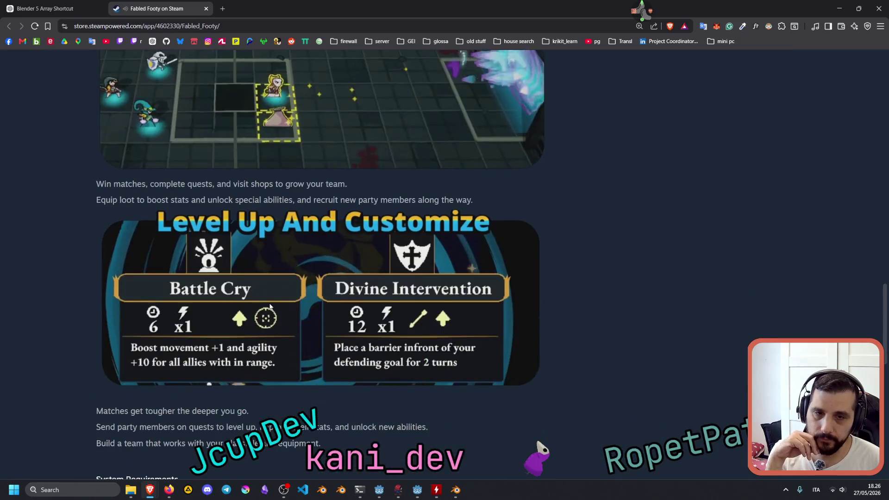
{"action": "scroll", "coordinate": [270, 306], "scroll_direction": "down", "scroll_amount": 4}
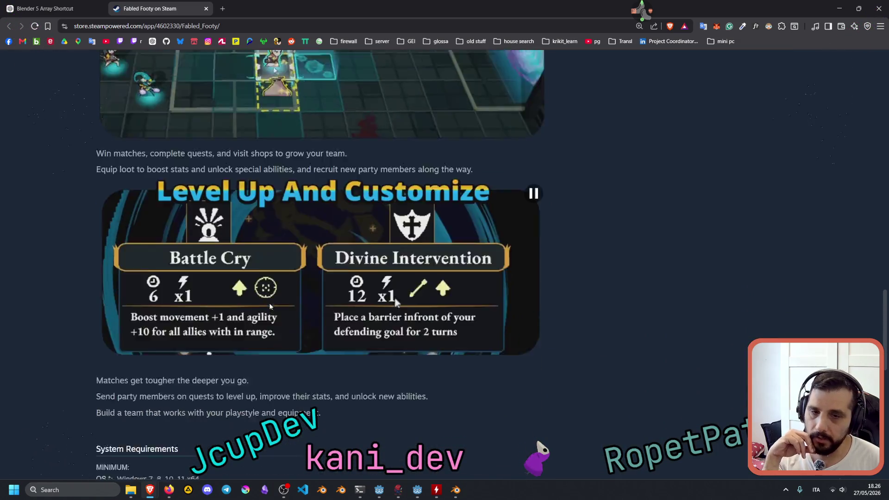
{"action": "scroll", "coordinate": [270, 307], "scroll_direction": "up", "scroll_amount": 20}
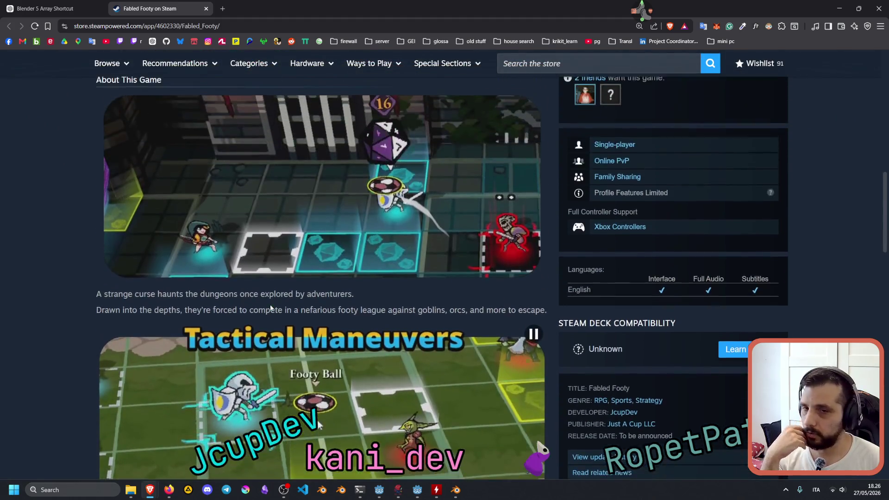
{"action": "scroll", "coordinate": [361, 338], "scroll_direction": "down", "scroll_amount": 3}
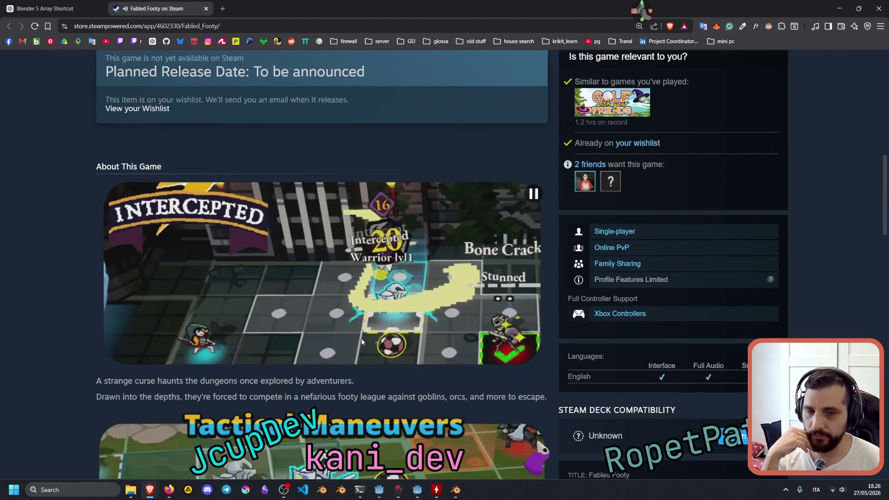
{"action": "scroll", "coordinate": [362, 342], "scroll_direction": "up", "scroll_amount": 5}
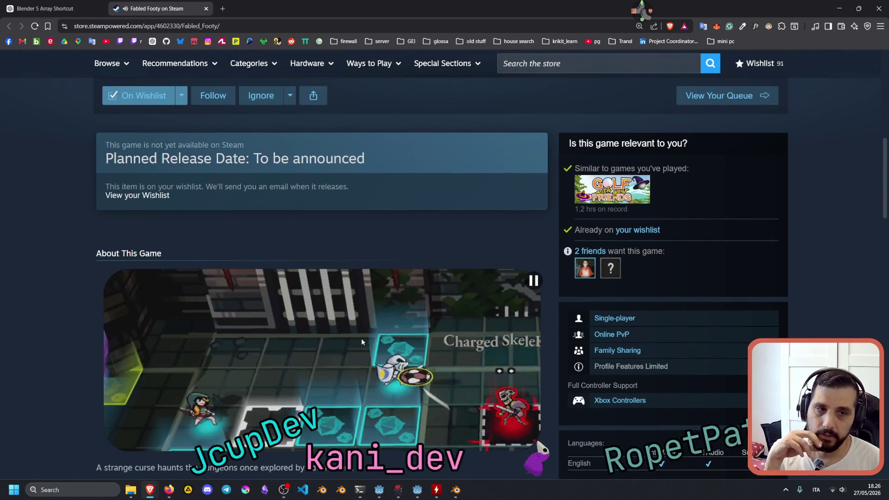
{"action": "scroll", "coordinate": [362, 341], "scroll_direction": "up", "scroll_amount": 5}
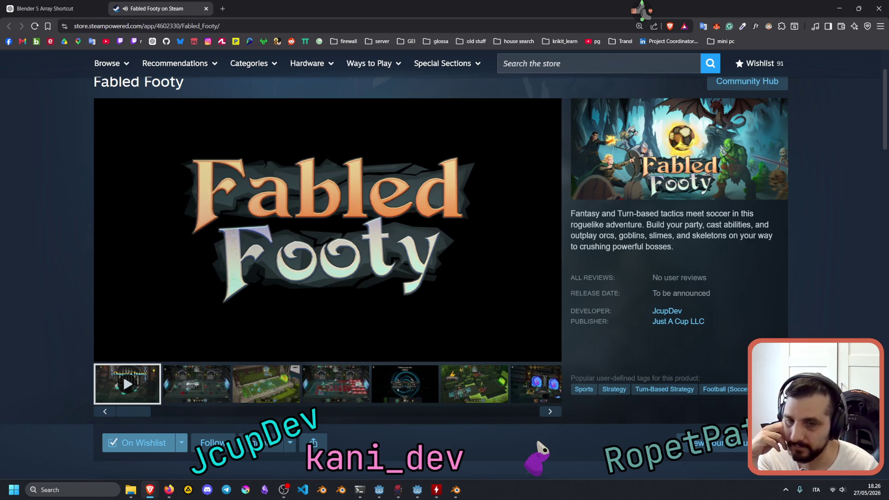
{"action": "mouse_move", "coordinate": [390, 318]}
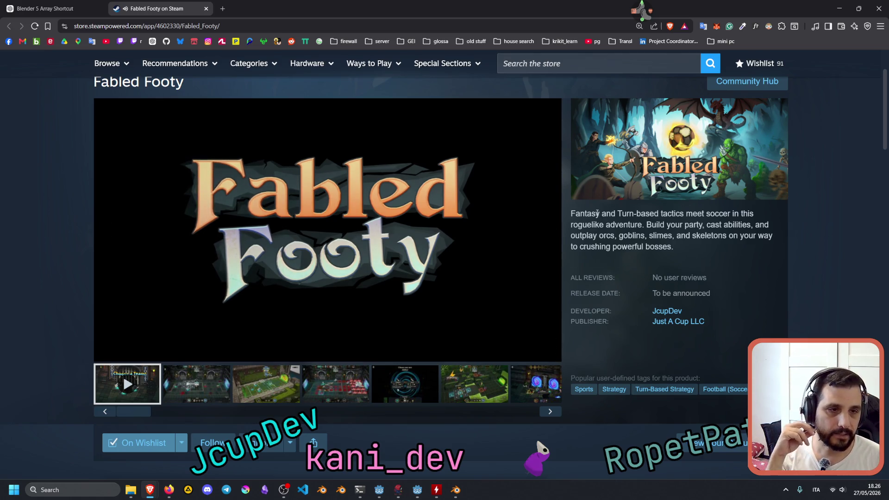
{"action": "left_click_drag", "start_coordinate": [597, 213], "coordinate": [756, 271]}
Preview the third and second screenshots from the gallery thumbnails.
{"action": "left_click", "coordinate": [696, 243]}
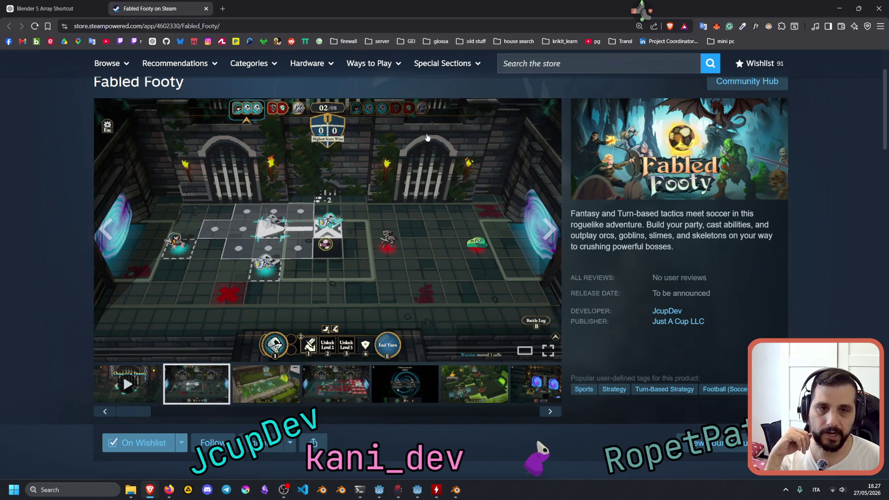
{"action": "left_click", "coordinate": [278, 381]}
{"action": "left_click", "coordinate": [199, 383]}
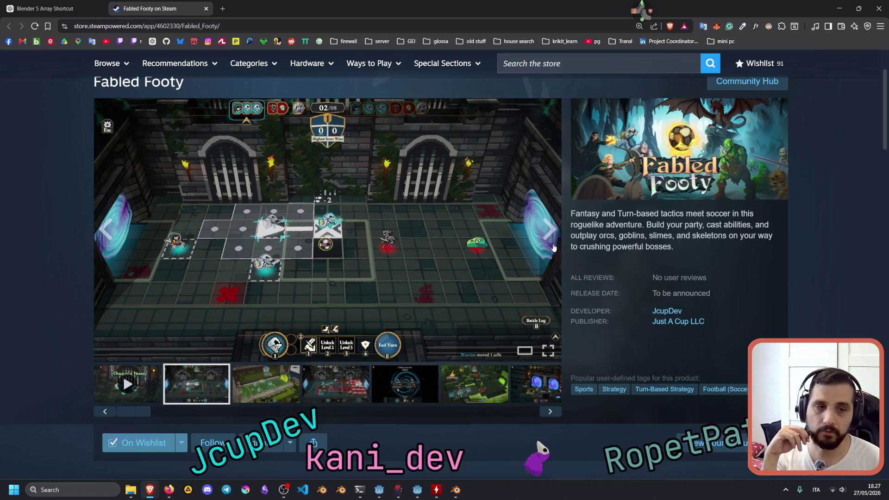
{"action": "mouse_move", "coordinate": [613, 218]}
{"action": "left_mouse_down"}
{"action": "mouse_move", "coordinate": [672, 259]}
{"action": "mouse_move", "coordinate": [666, 249]}
{"action": "mouse_move", "coordinate": [570, 222]}
{"action": "mouse_move", "coordinate": [654, 248]}
{"action": "left_mouse_up"}
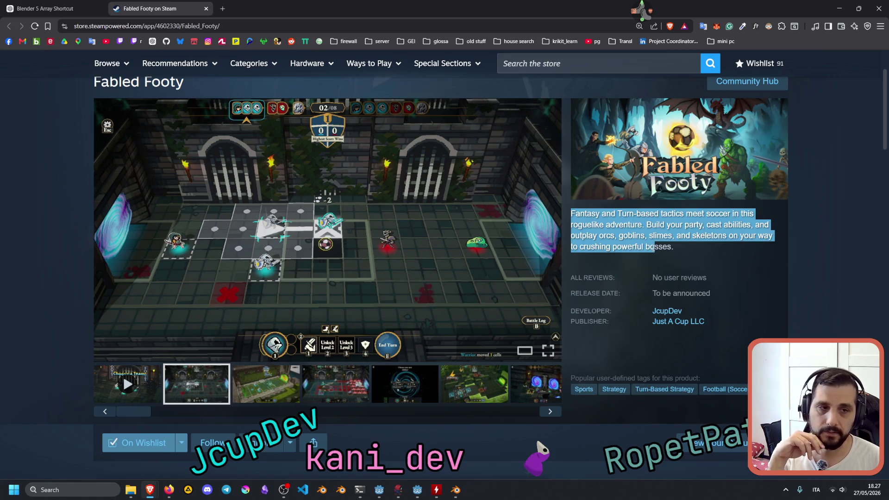
{"action": "left_click", "coordinate": [266, 384]}
Select the dungeon-curse story sentences, then try selections on the description down to the word Turn.
{"action": "scroll", "coordinate": [238, 243], "scroll_direction": "down", "scroll_amount": 7}
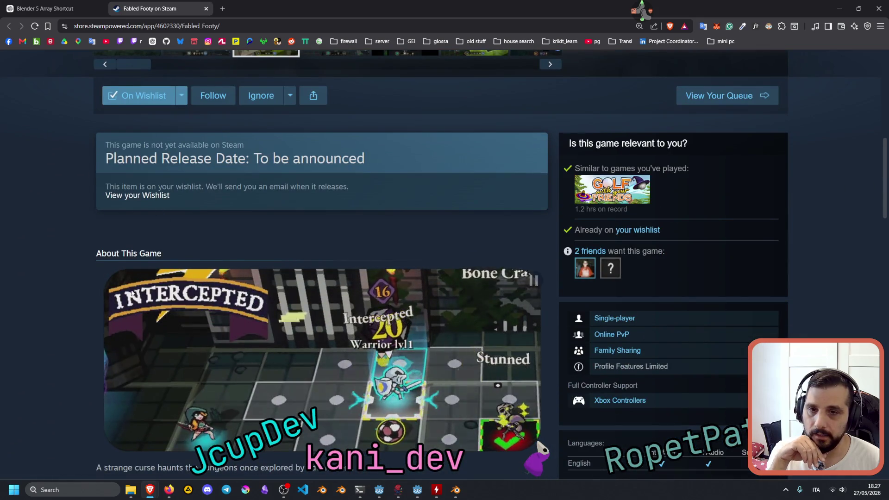
{"action": "scroll", "coordinate": [193, 226], "scroll_direction": "down", "scroll_amount": 5}
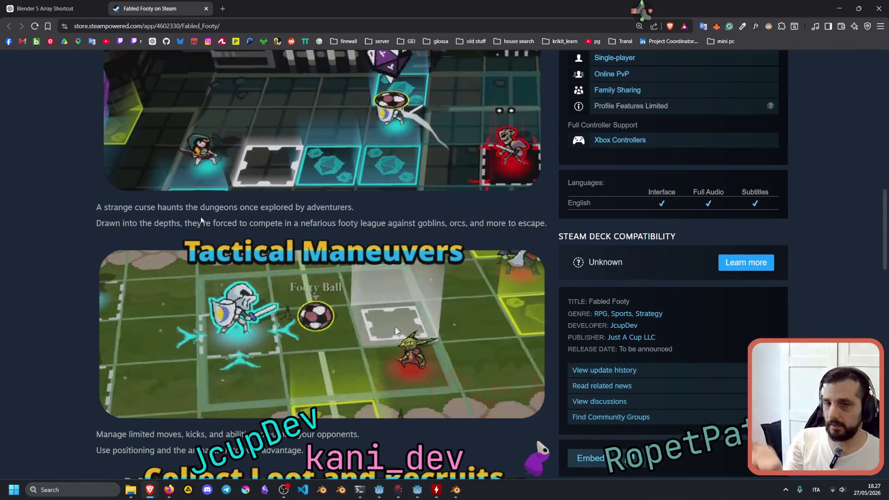
{"action": "left_click_drag", "start_coordinate": [194, 207], "coordinate": [315, 232]}
{"action": "scroll", "coordinate": [315, 232], "scroll_direction": "up", "scroll_amount": 8}
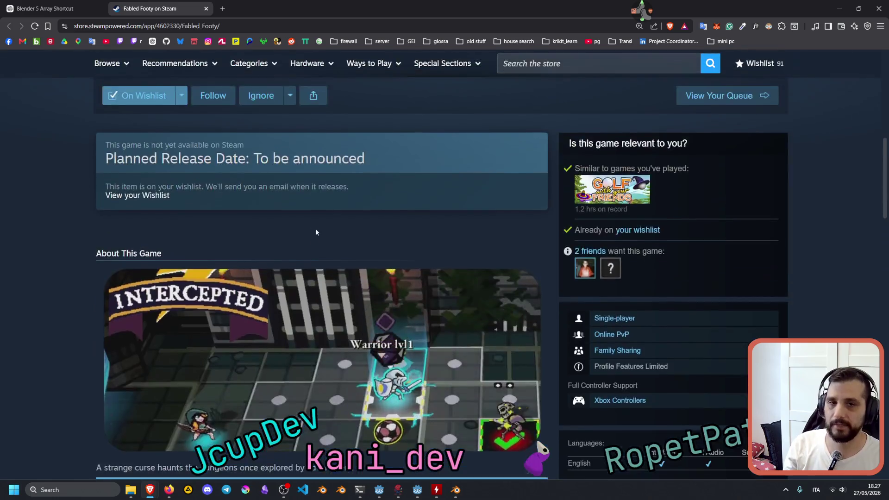
{"action": "scroll", "coordinate": [299, 162], "scroll_direction": "up", "scroll_amount": 5}
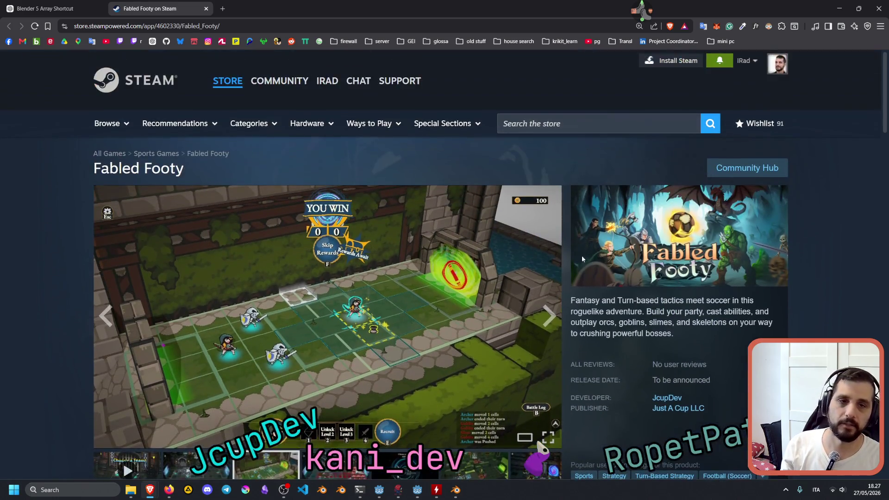
{"action": "triple_click", "coordinate": [624, 302]}
{"action": "left_click", "coordinate": [595, 296]}
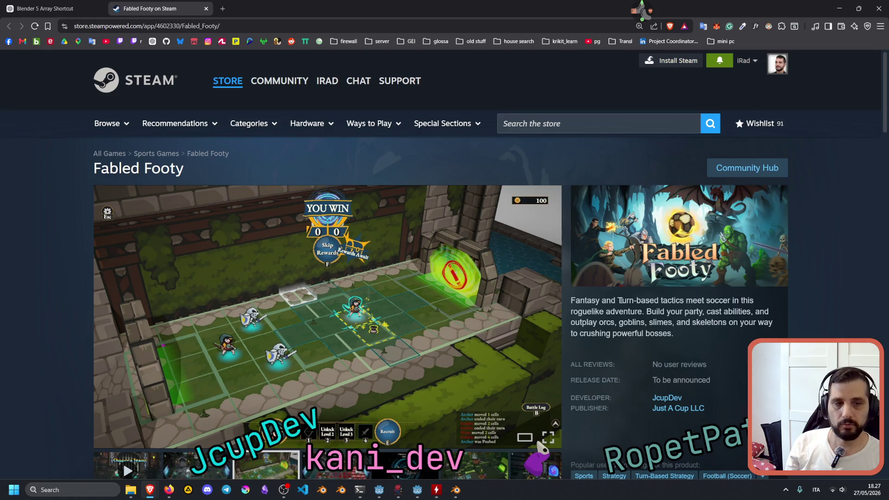
{"action": "left_click_drag", "start_coordinate": [618, 300], "coordinate": [692, 312]}
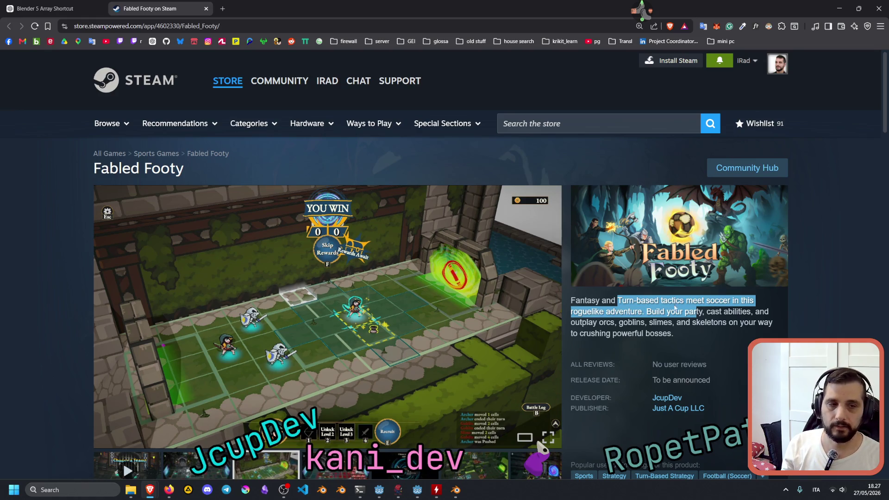
{"action": "left_click", "coordinate": [613, 307]}
{"action": "double_click", "coordinate": [622, 301]}
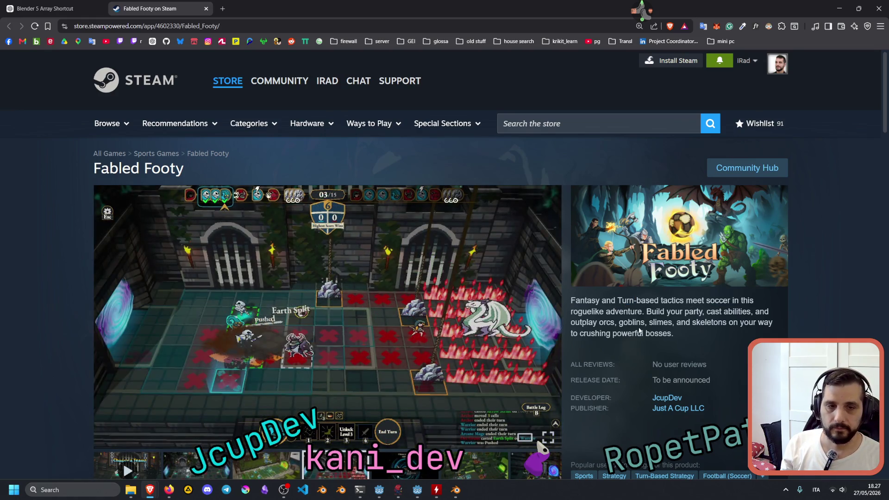
Scroll through About This Game and back up to the media carousel.
{"action": "scroll", "coordinate": [639, 330], "scroll_direction": "down", "scroll_amount": 12}
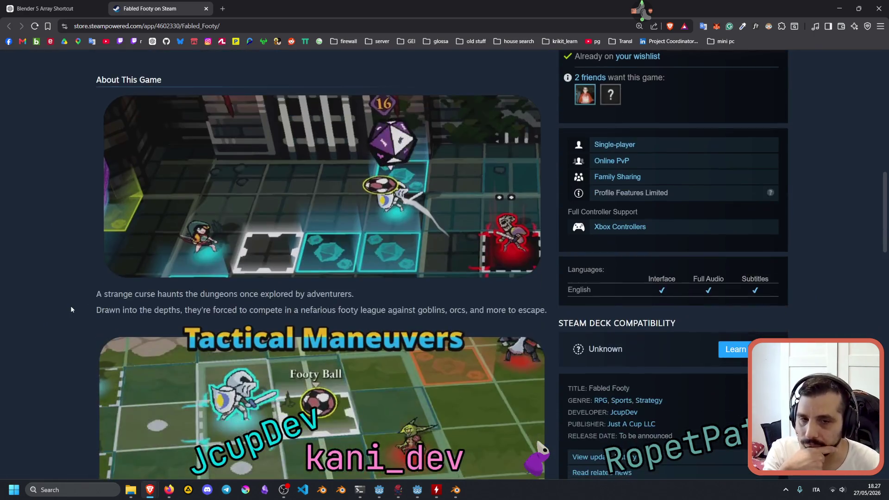
{"action": "scroll", "coordinate": [71, 306], "scroll_direction": "down", "scroll_amount": 3}
{"action": "scroll", "coordinate": [71, 305], "scroll_direction": "down", "scroll_amount": 3}
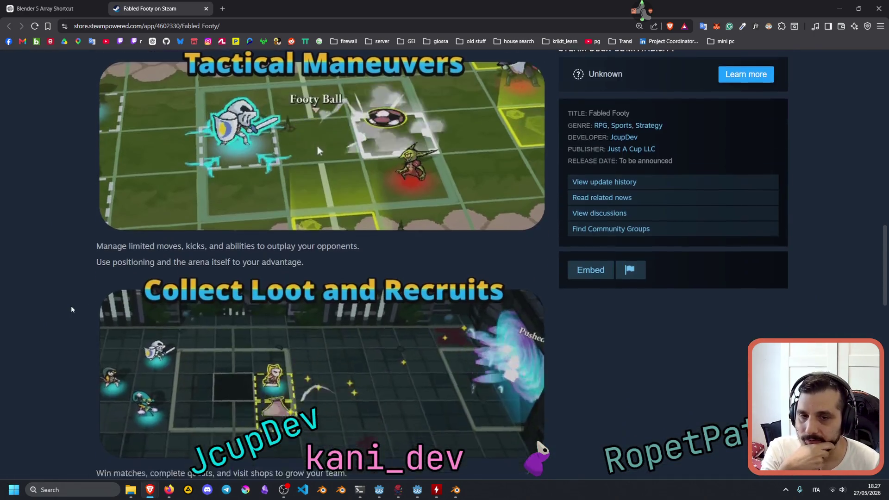
{"action": "scroll", "coordinate": [72, 309], "scroll_direction": "down", "scroll_amount": 6}
{"action": "scroll", "coordinate": [72, 310], "scroll_direction": "up", "scroll_amount": 10}
{"action": "scroll", "coordinate": [72, 309], "scroll_direction": "up", "scroll_amount": 6}
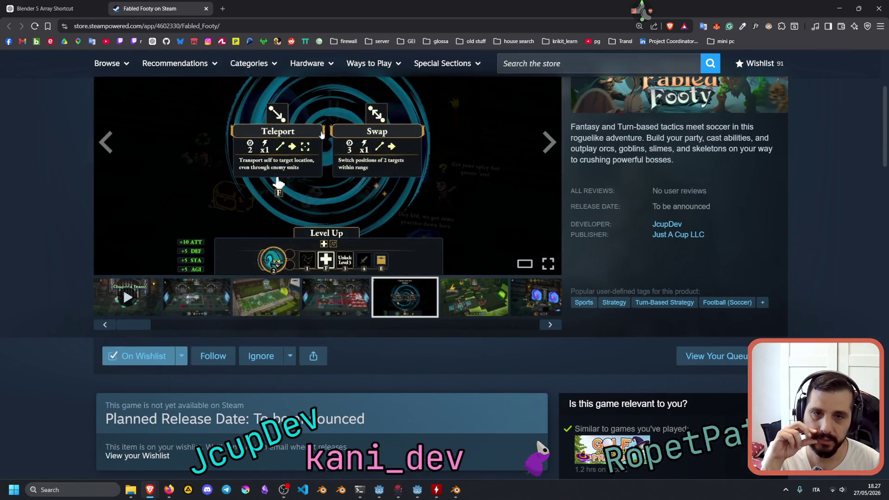
{"action": "scroll", "coordinate": [336, 238], "scroll_direction": "up", "scroll_amount": 2}
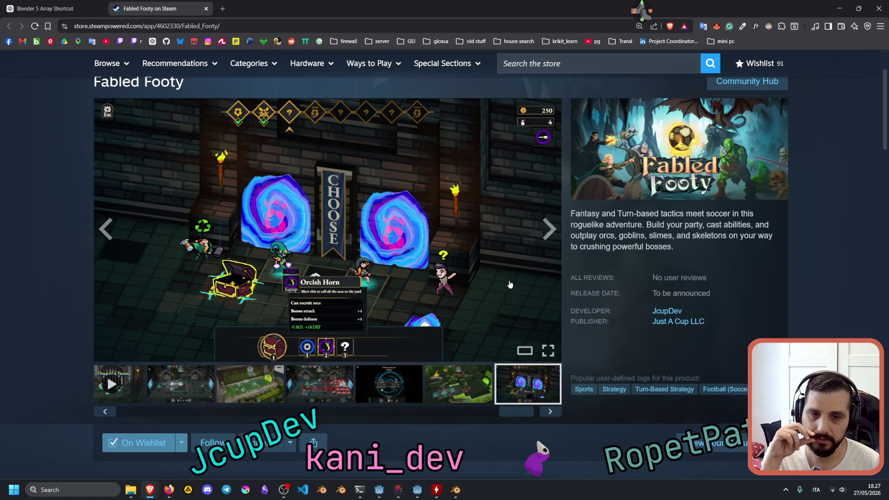
Cycle the gallery through the trailer and third and fourth screenshots, ending on the second one.
{"action": "left_click", "coordinate": [547, 412]}
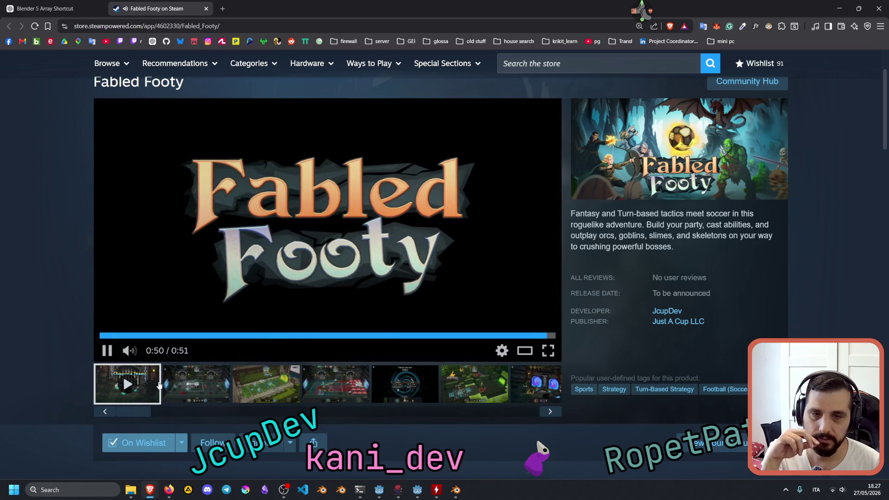
{"action": "left_click", "coordinate": [277, 392]}
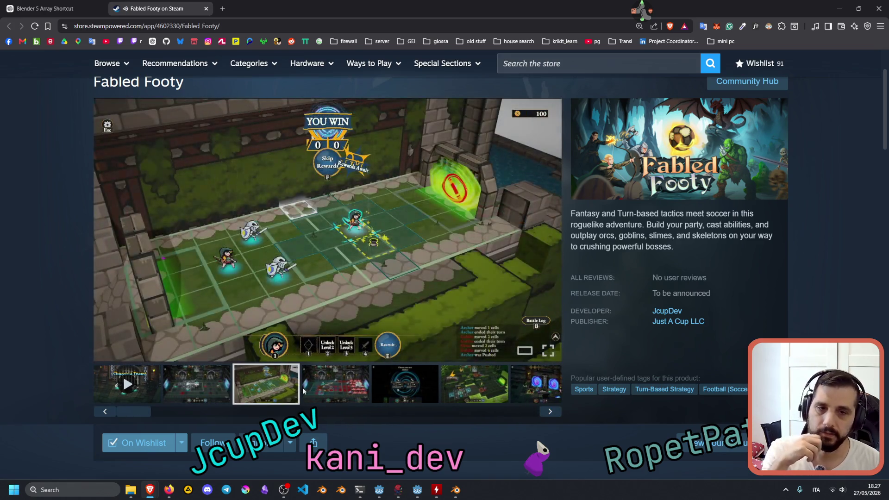
{"action": "left_click", "coordinate": [324, 390]}
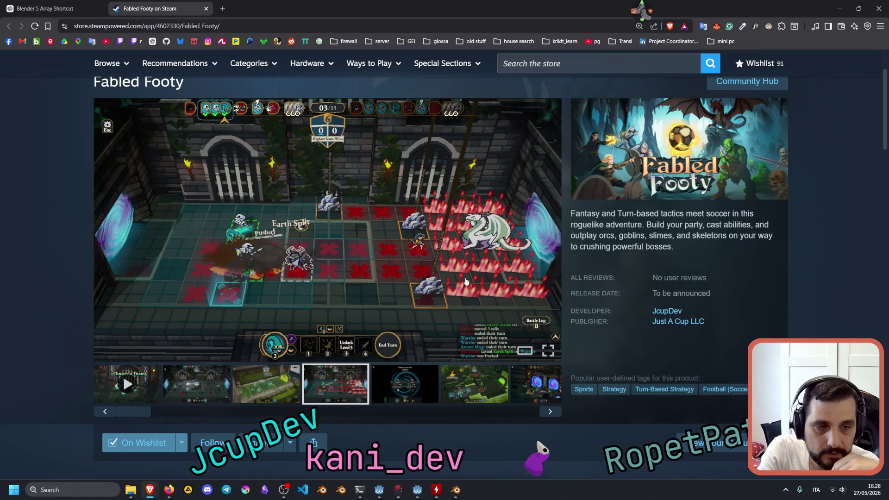
{"action": "left_click", "coordinate": [286, 387]}
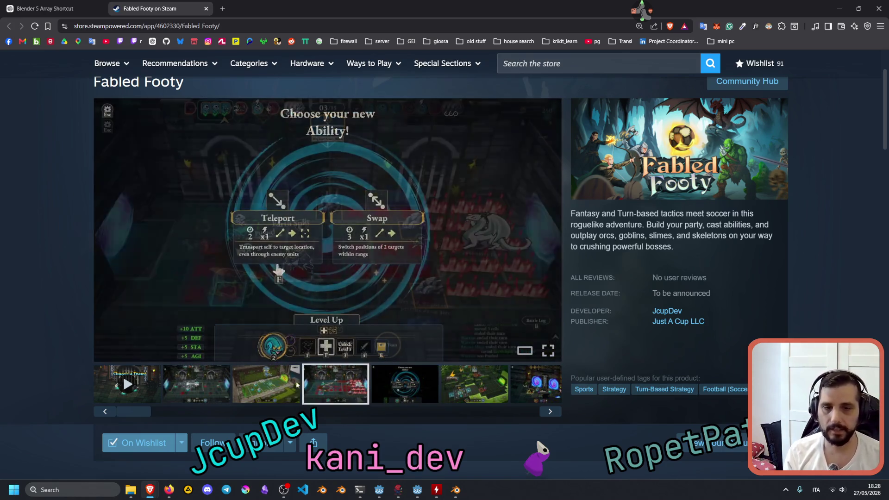
{"action": "left_click", "coordinate": [213, 383]}
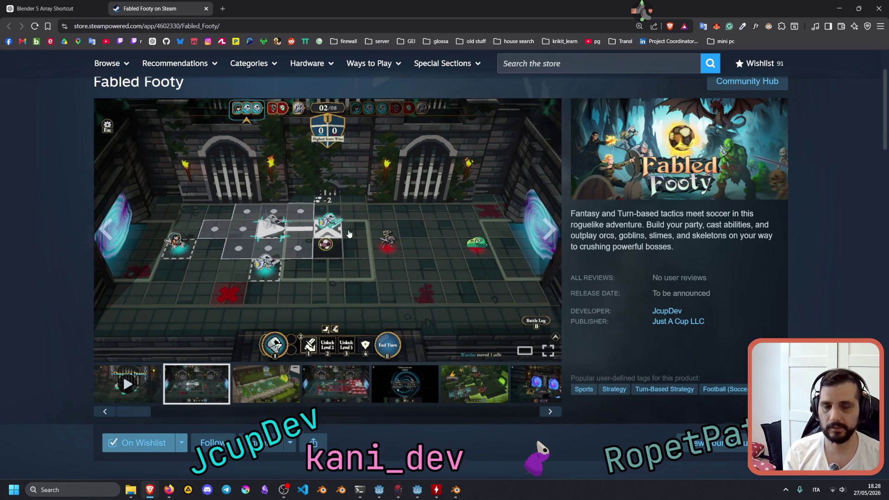
Scroll down through the Fabled Footy store page and back.
{"action": "scroll", "coordinate": [349, 230], "scroll_direction": "down", "scroll_amount": 5}
{"action": "scroll", "coordinate": [348, 233], "scroll_direction": "down", "scroll_amount": 3}
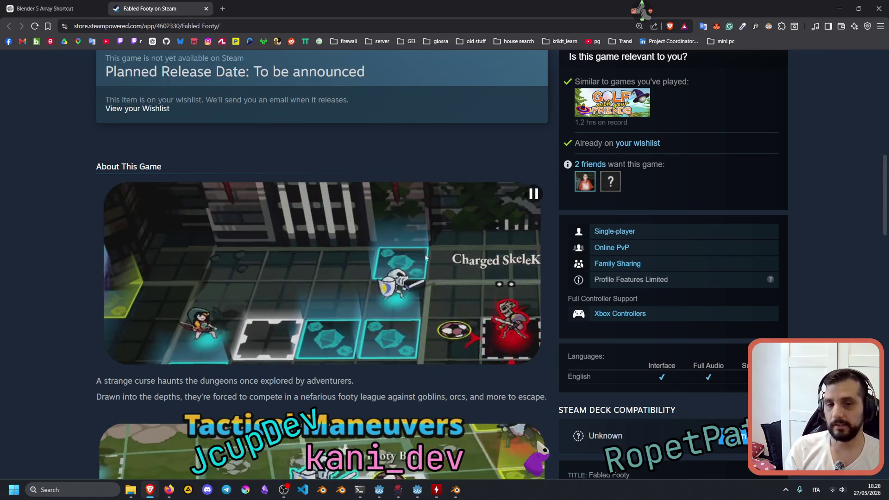
{"action": "scroll", "coordinate": [392, 196], "scroll_direction": "down", "scroll_amount": 6}
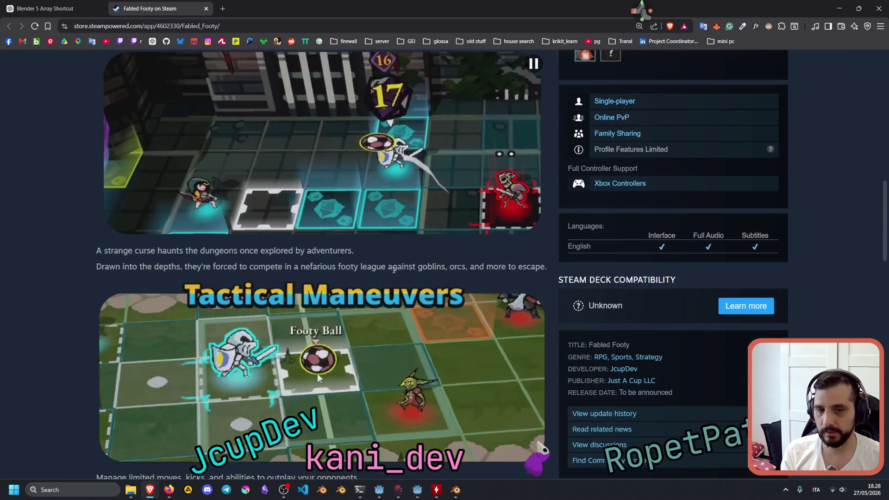
{"action": "scroll", "coordinate": [403, 250], "scroll_direction": "down", "scroll_amount": 5}
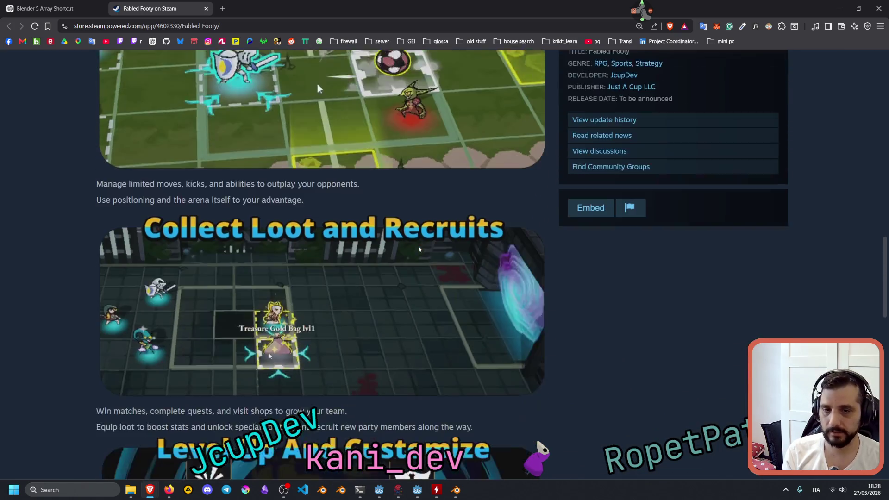
{"action": "scroll", "coordinate": [403, 255], "scroll_direction": "down", "scroll_amount": 3}
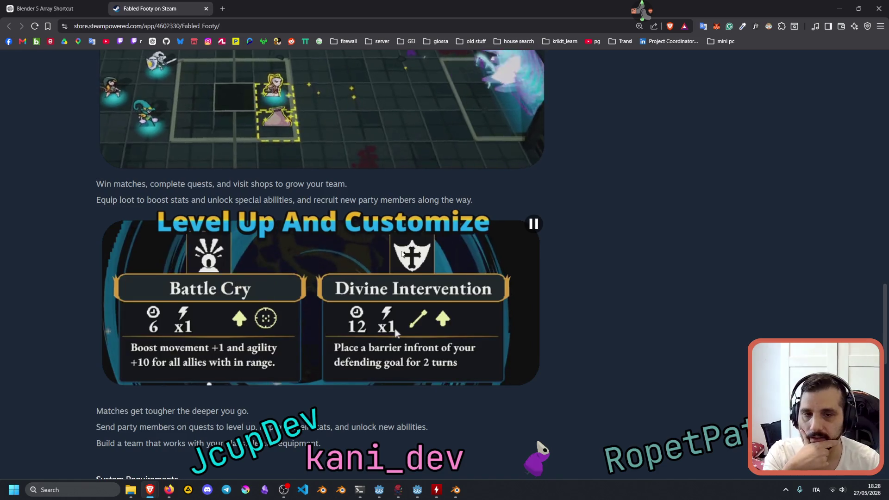
{"action": "scroll", "coordinate": [402, 255], "scroll_direction": "down", "scroll_amount": 3}
{"action": "scroll", "coordinate": [402, 254], "scroll_direction": "up", "scroll_amount": 2}
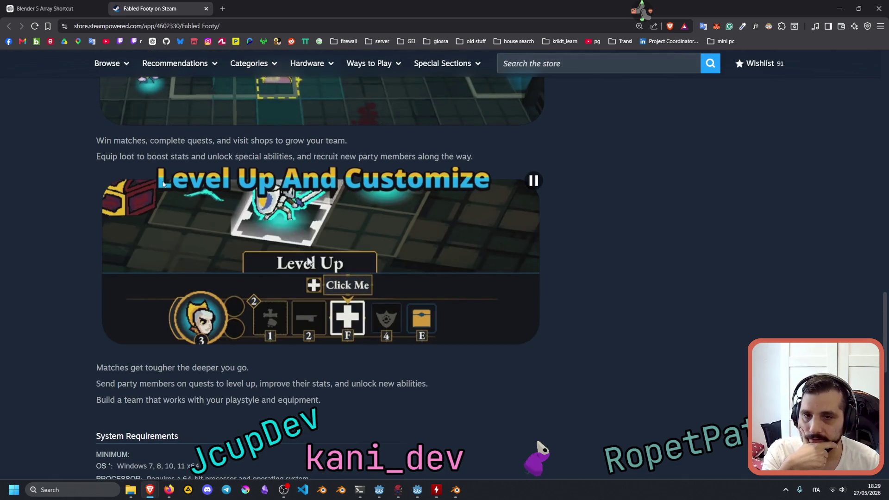
{"action": "scroll", "coordinate": [345, 298], "scroll_direction": "up", "scroll_amount": 7}
{"action": "scroll", "coordinate": [346, 297], "scroll_direction": "up", "scroll_amount": 9}
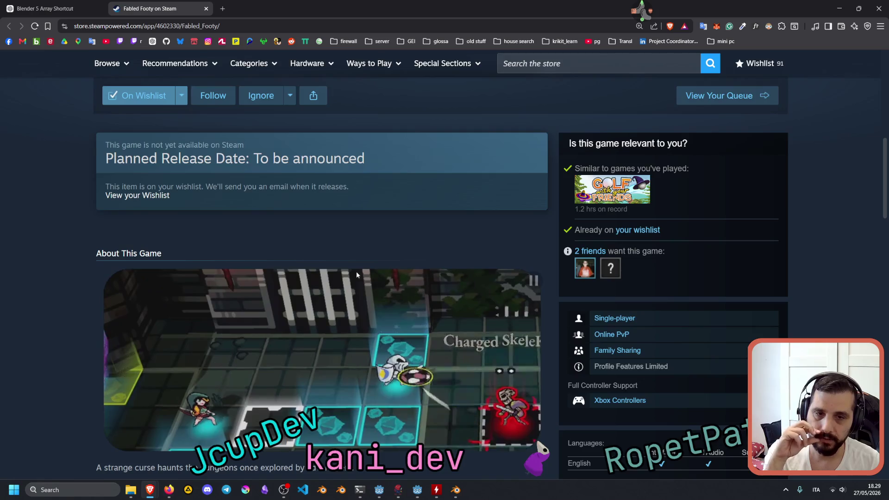
{"action": "scroll", "coordinate": [356, 272], "scroll_direction": "down", "scroll_amount": 3}
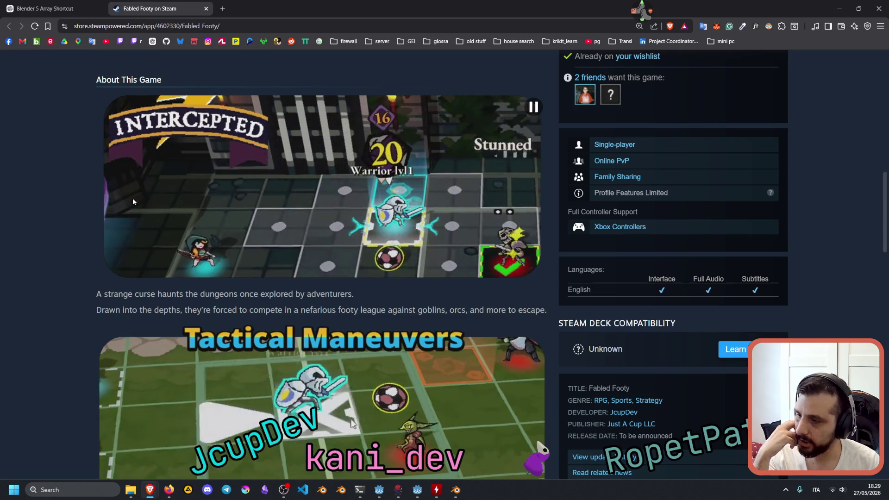
Highlight and clear the description, then close the Fabled Footy on Steam tab.
{"action": "scroll", "coordinate": [132, 201], "scroll_direction": "up", "scroll_amount": 15}
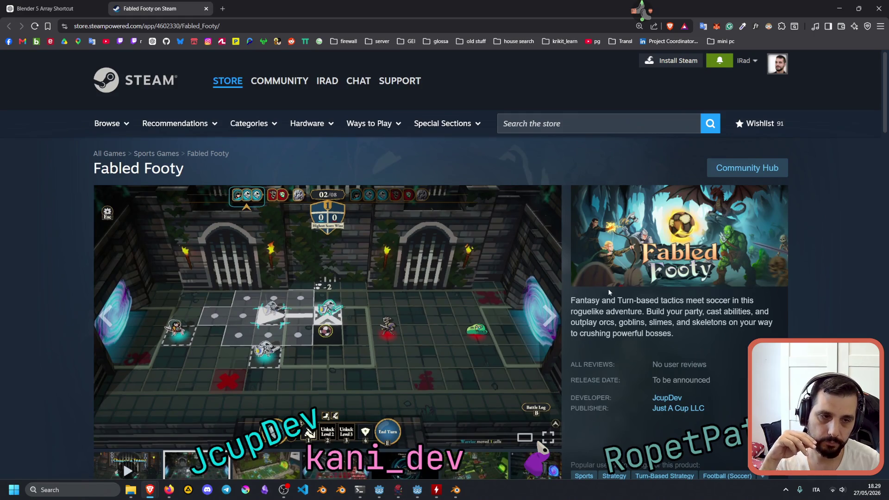
{"action": "mouse_move", "coordinate": [610, 292]}
{"action": "left_mouse_down"}
{"action": "mouse_move", "coordinate": [685, 311]}
{"action": "mouse_move", "coordinate": [681, 335]}
{"action": "mouse_move", "coordinate": [743, 322]}
{"action": "mouse_move", "coordinate": [665, 310]}
{"action": "left_mouse_up"}
{"action": "left_click", "coordinate": [643, 309]}
{"action": "left_click", "coordinate": [647, 307]}
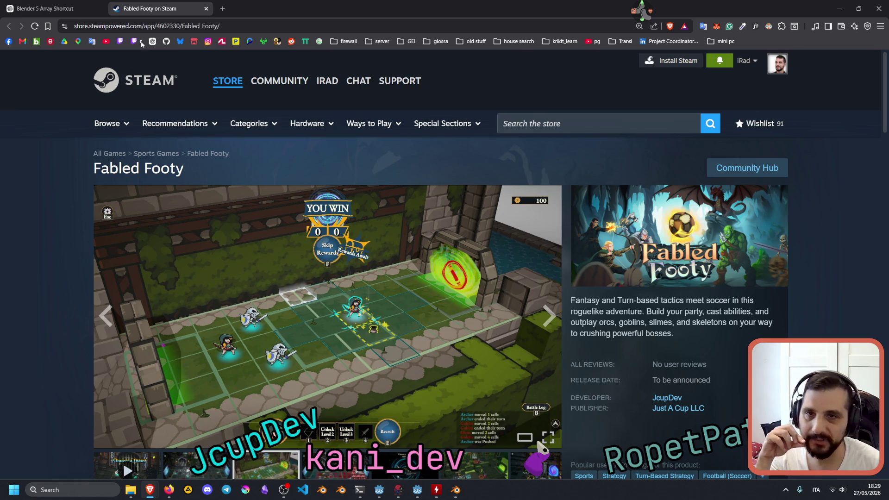
{"action": "middle_click", "coordinate": [157, 3]}
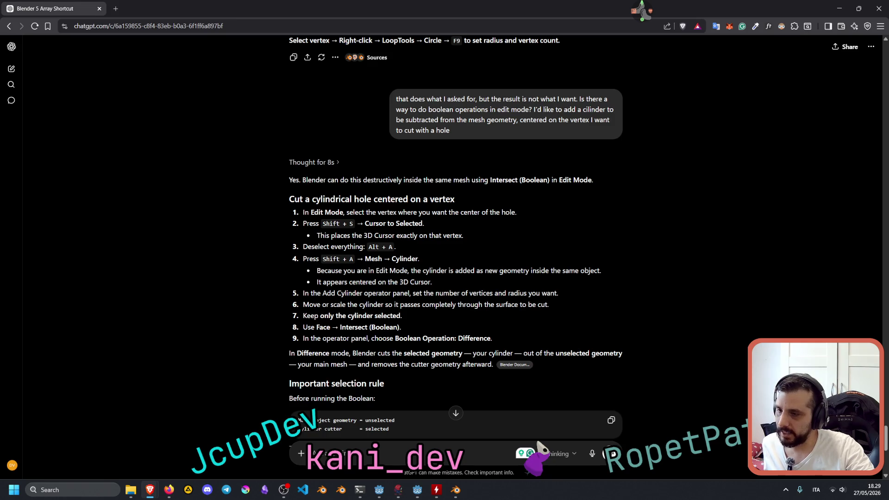
{"action": "scroll", "coordinate": [414, 301], "scroll_direction": "down", "scroll_amount": 2}
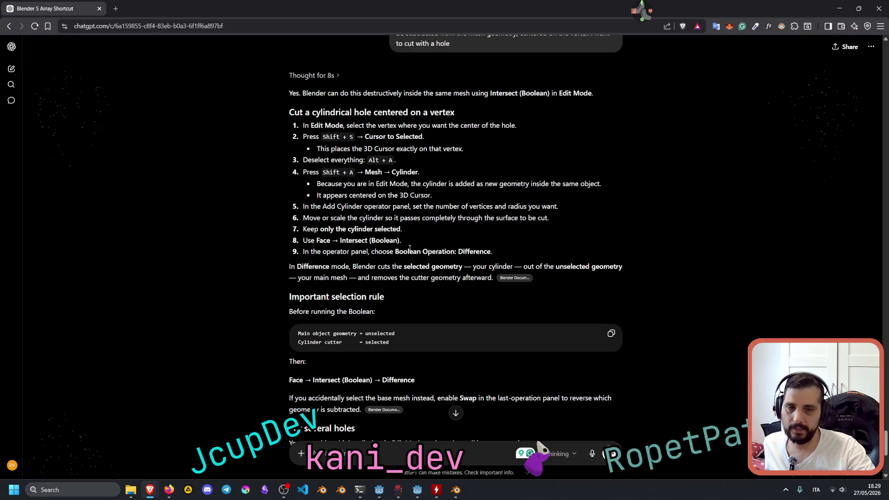
{"action": "left_click", "coordinate": [455, 489]}
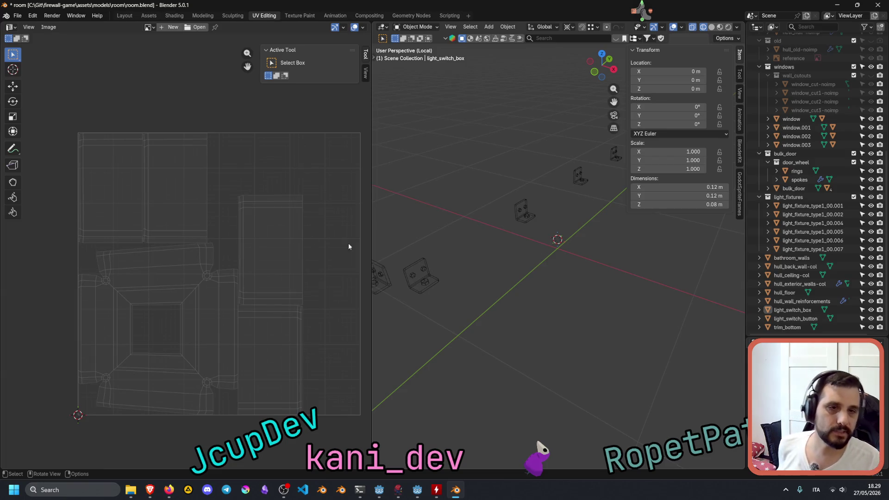
Widen the 3D view over the UV editor, enter Edit Mode and hide the N sidebar.
{"action": "left_click_drag", "start_coordinate": [371, 230], "coordinate": [342, 232]}
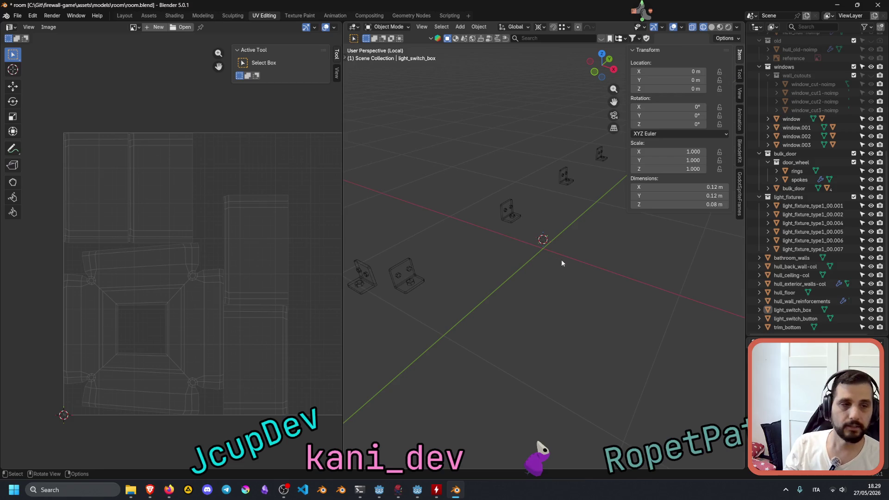
{"action": "key", "text": "alt+Tab"}
{"action": "key", "text": "alt+Tab"}
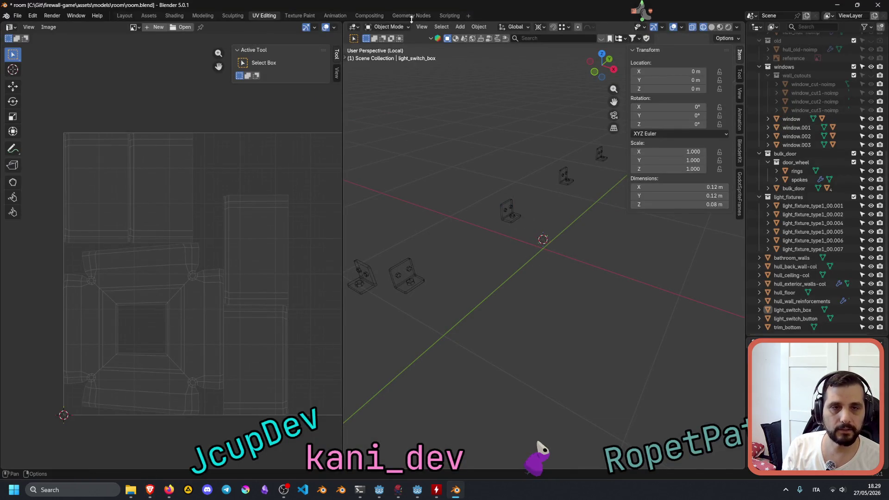
{"action": "key", "text": "Tab"}
{"action": "key", "text": "Tab"}
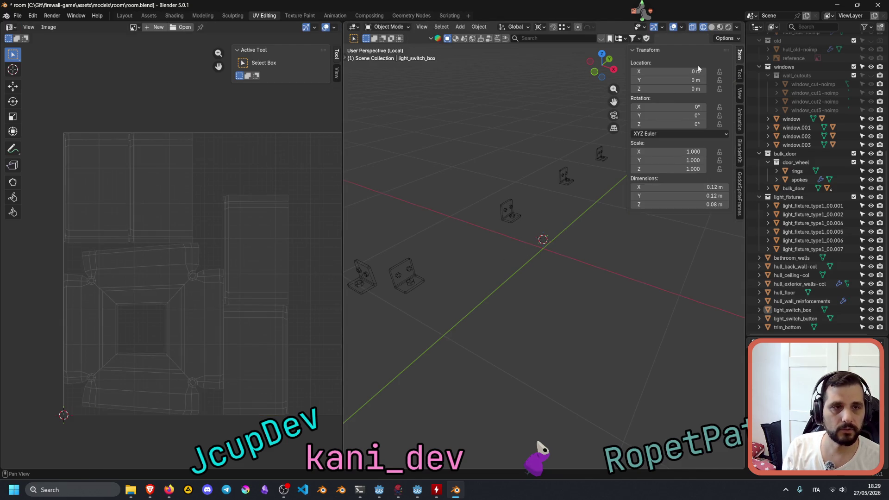
{"action": "key", "text": "n"}
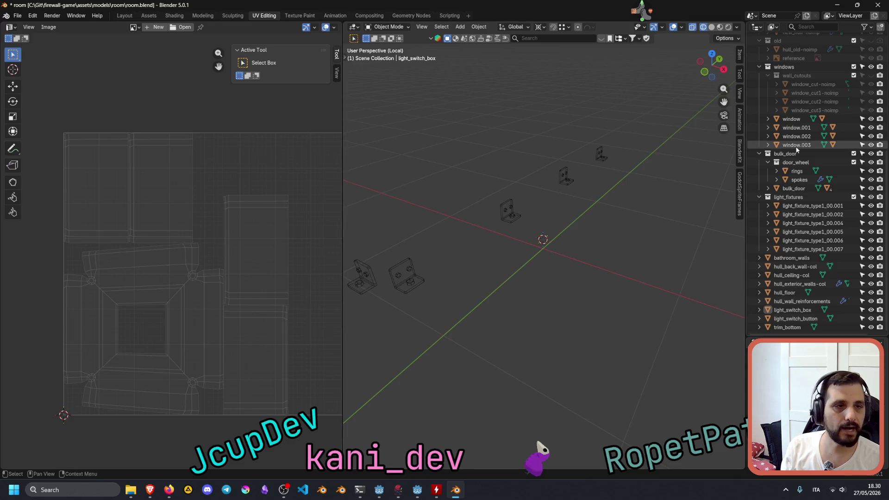
Orbit around the brackets, then select light_switch_box and switch to the Layout workspace.
{"action": "middle_click_drag", "start_coordinate": [518, 221], "coordinate": [532, 231]}
{"action": "left_click", "coordinate": [506, 142]}
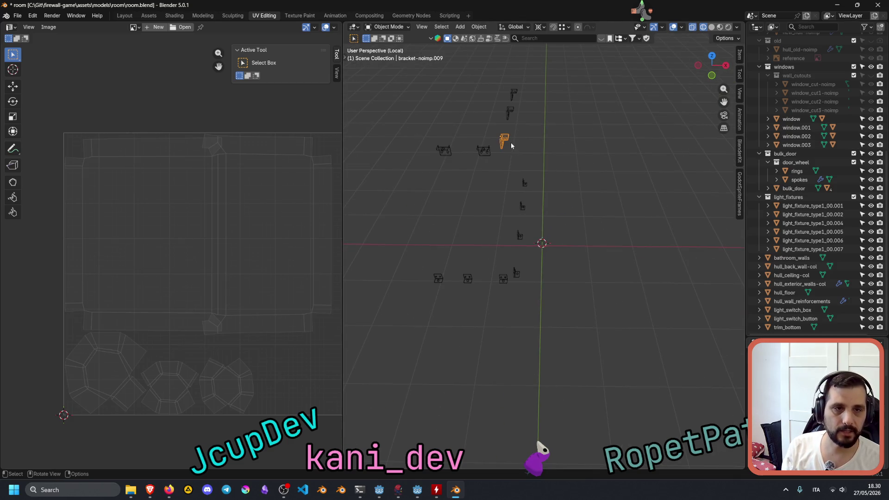
{"action": "middle_click_drag", "start_coordinate": [582, 181], "coordinate": [551, 207]}
{"action": "left_click", "coordinate": [559, 206]}
{"action": "left_click", "coordinate": [560, 228]}
{"action": "left_click", "coordinate": [533, 226]}
{"action": "left_click", "coordinate": [587, 250]}
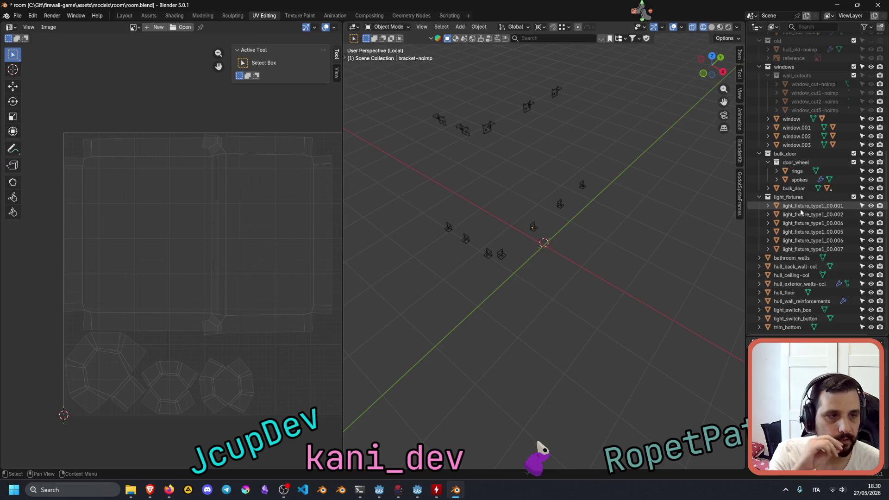
{"action": "left_click", "coordinate": [792, 312]}
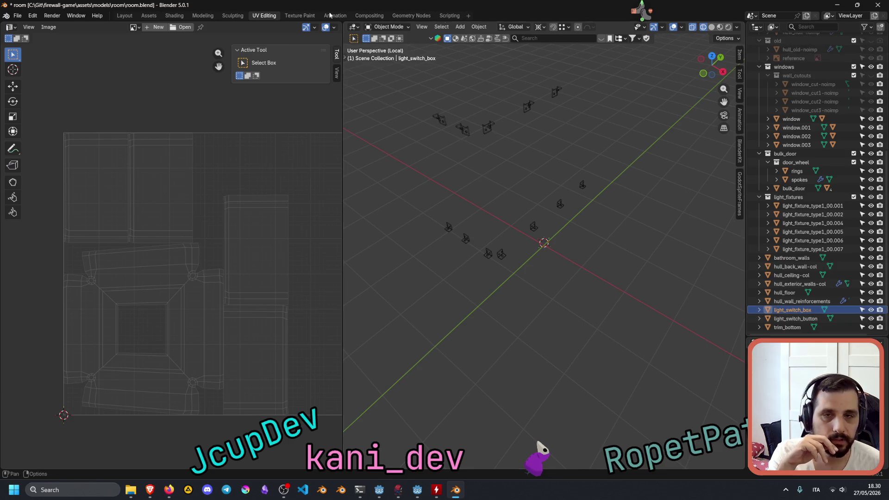
{"action": "left_click", "coordinate": [125, 16]}
{"action": "scroll", "coordinate": [833, 120], "scroll_direction": "down", "scroll_amount": 5}
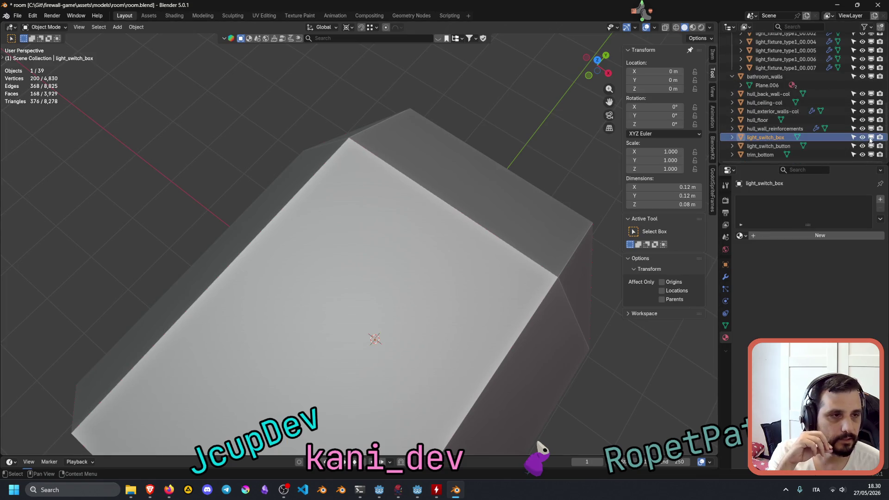
{"action": "left_click", "coordinate": [264, 15]}
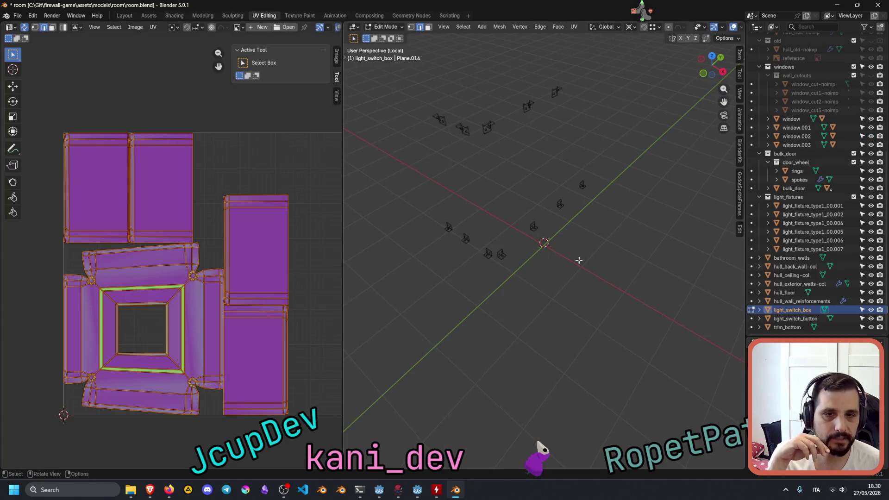
{"action": "scroll", "coordinate": [551, 250], "scroll_direction": "up", "scroll_amount": 4}
{"action": "scroll", "coordinate": [560, 215], "scroll_direction": "up", "scroll_amount": 2}
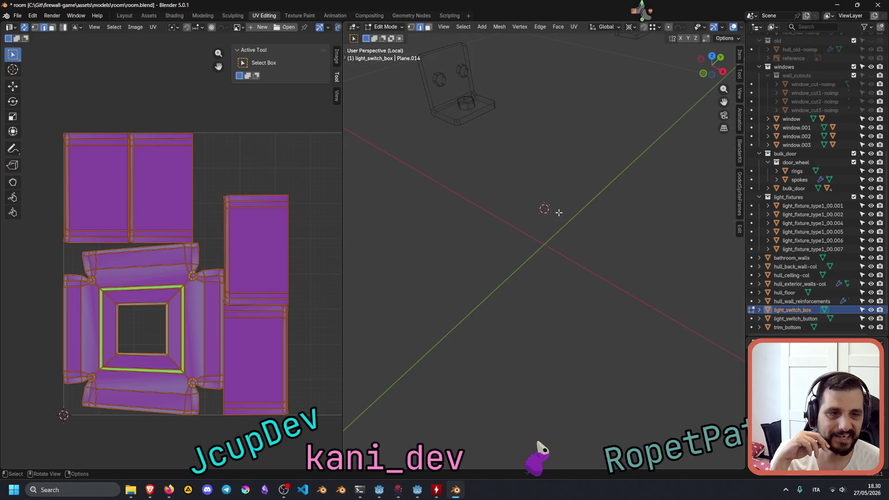
{"action": "left_click", "coordinate": [781, 319]}
{"action": "left_click", "coordinate": [779, 310]}
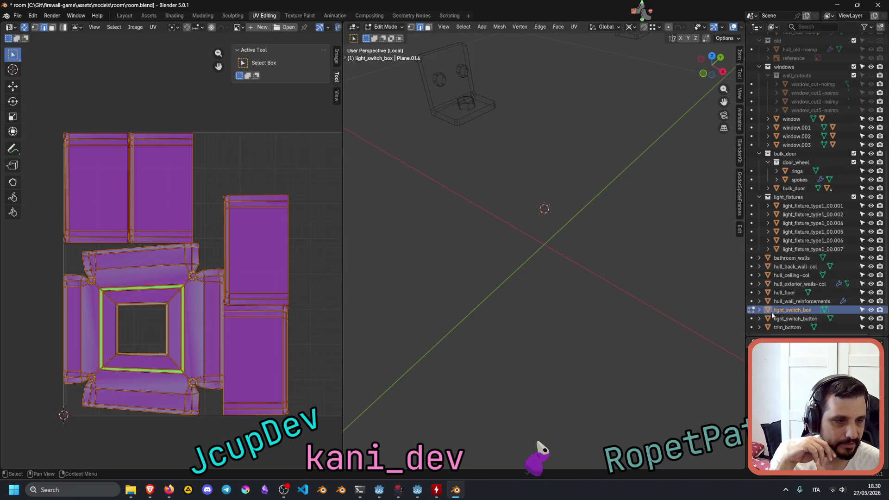
{"action": "key", "text": "Tab"}
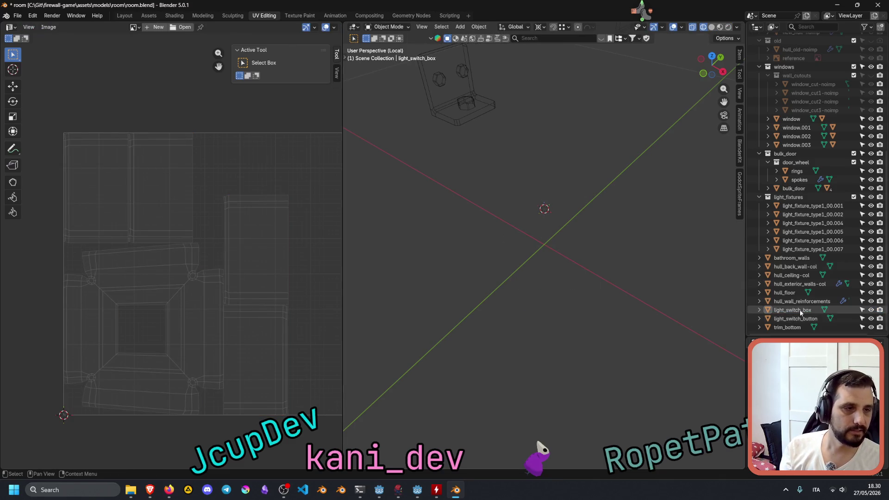
Toggle light_switch_button's visibility off and on, and dismiss the Ctrl+H collection list.
{"action": "left_click", "coordinate": [871, 319]}
{"action": "left_click", "coordinate": [871, 318]}
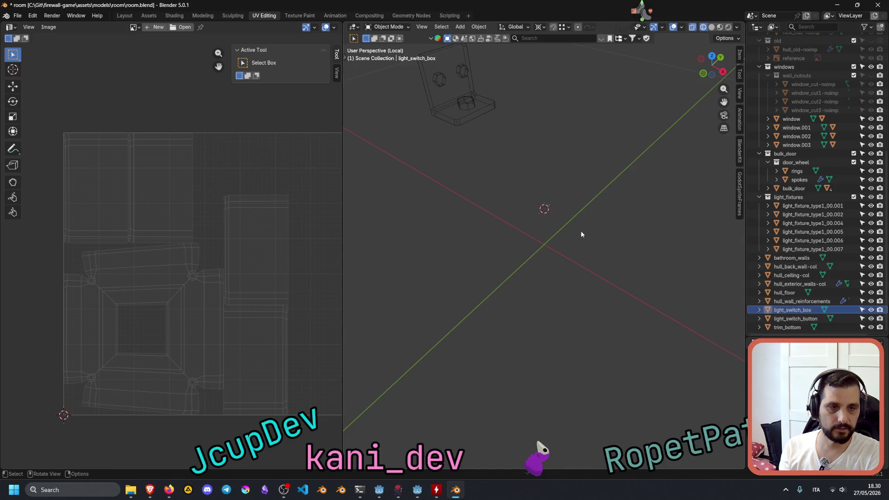
{"action": "key", "text": "ctrl+h"}
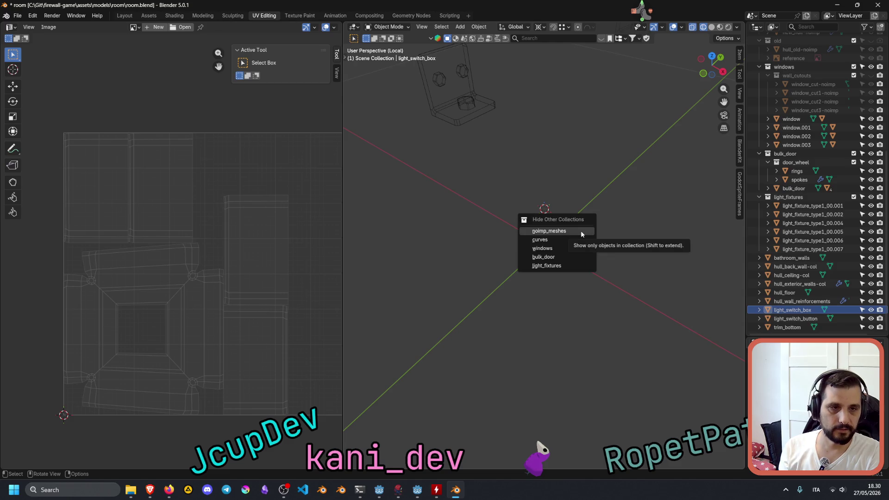
{"action": "key", "text": "Escape"}
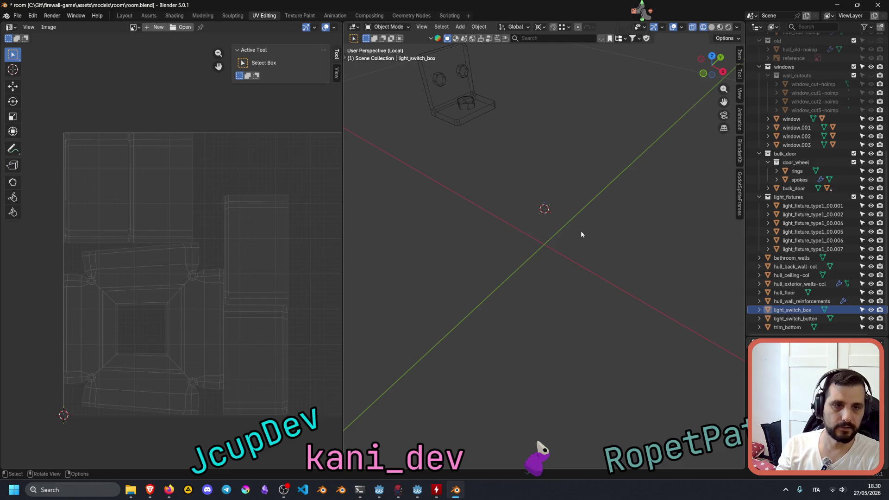
Collapse the windows, bulk_door and light_fixtures collections, then select light_switch_button.
{"action": "scroll", "coordinate": [864, 46], "scroll_direction": "up", "scroll_amount": 10}
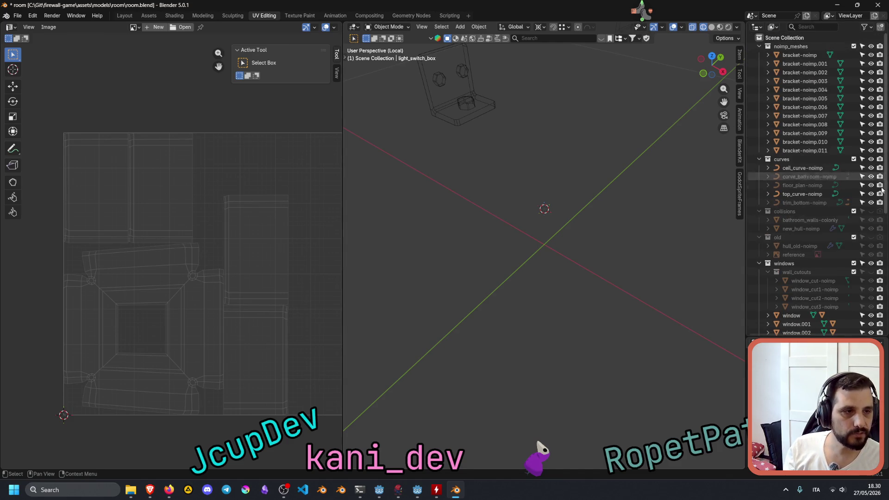
{"action": "scroll", "coordinate": [861, 208], "scroll_direction": "down", "scroll_amount": 5}
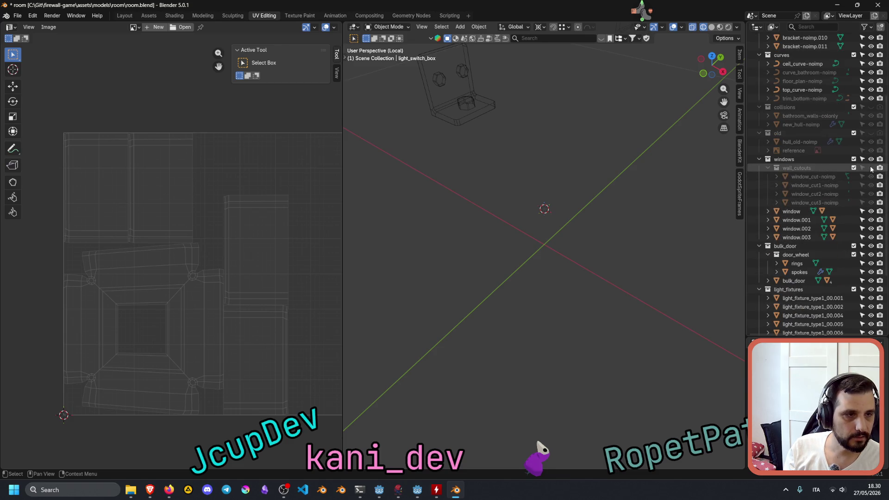
{"action": "left_click", "coordinate": [759, 159]}
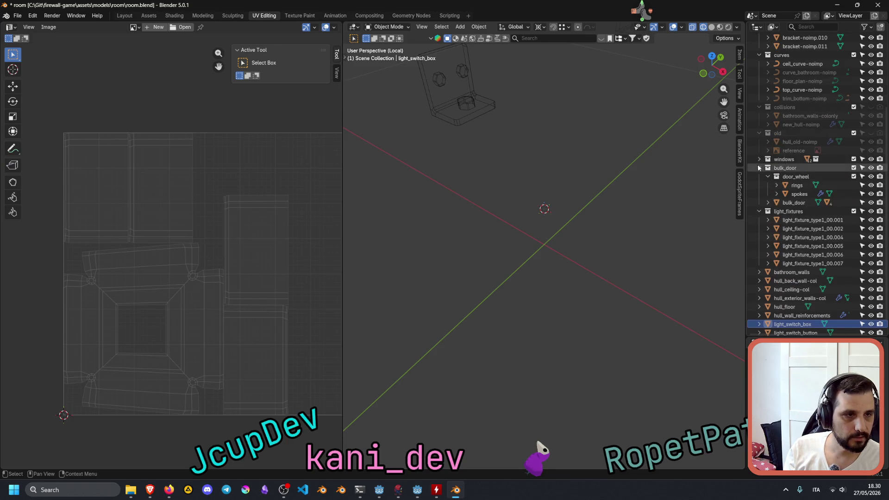
{"action": "left_click", "coordinate": [759, 188]}
{"action": "left_click", "coordinate": [760, 197]}
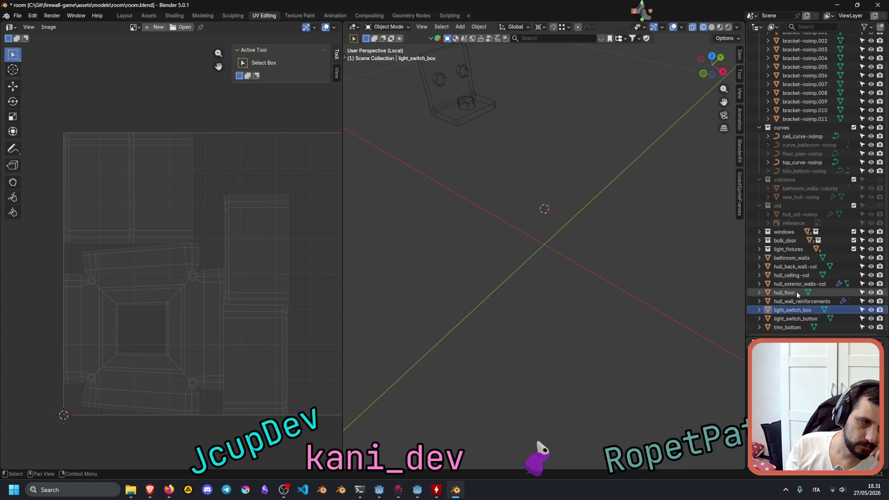
{"action": "left_click", "coordinate": [815, 319]}
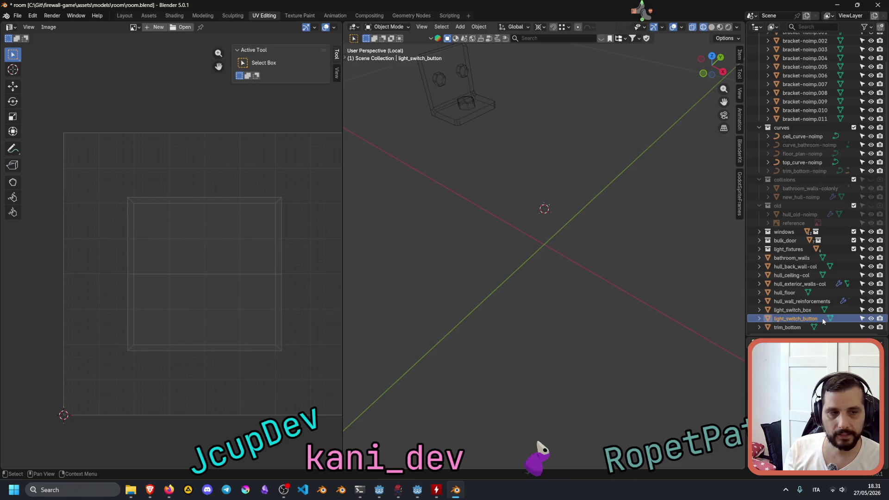
Append -noimp to the light_switch_button name in the Outliner.
{"action": "double_click", "coordinate": [822, 319]}
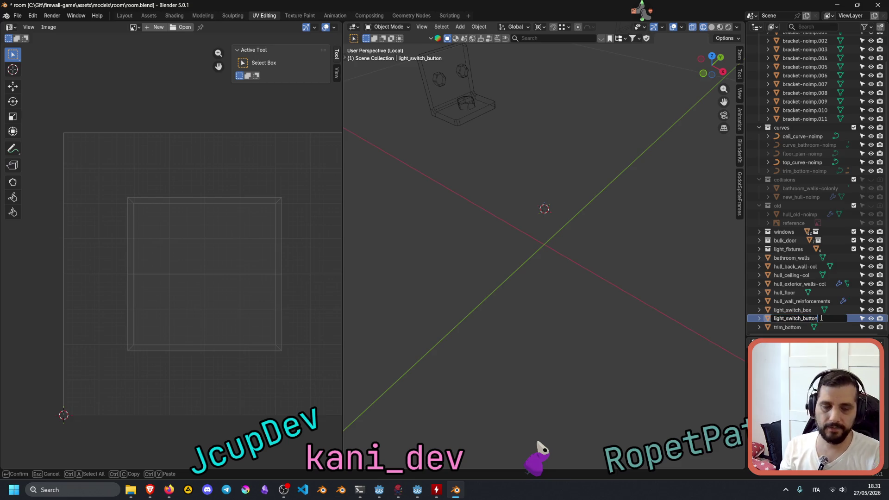
{"action": "type", "text": "-noimp"}
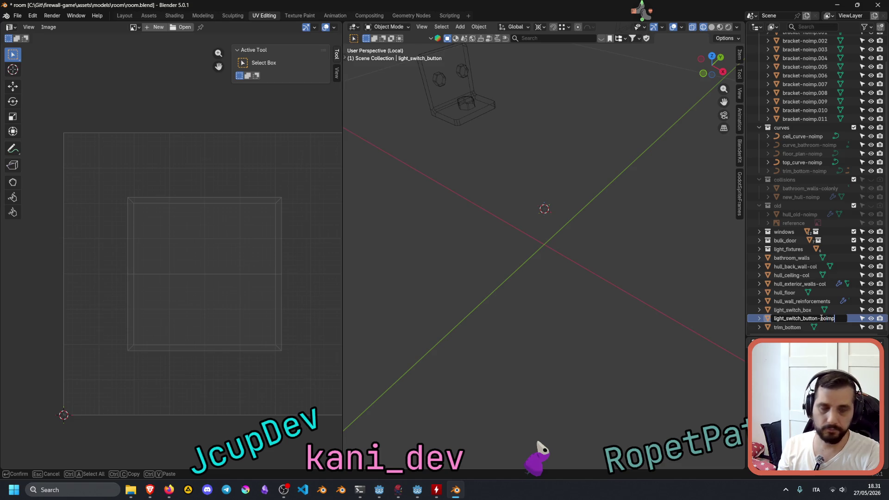
{"action": "key", "text": "Return"}
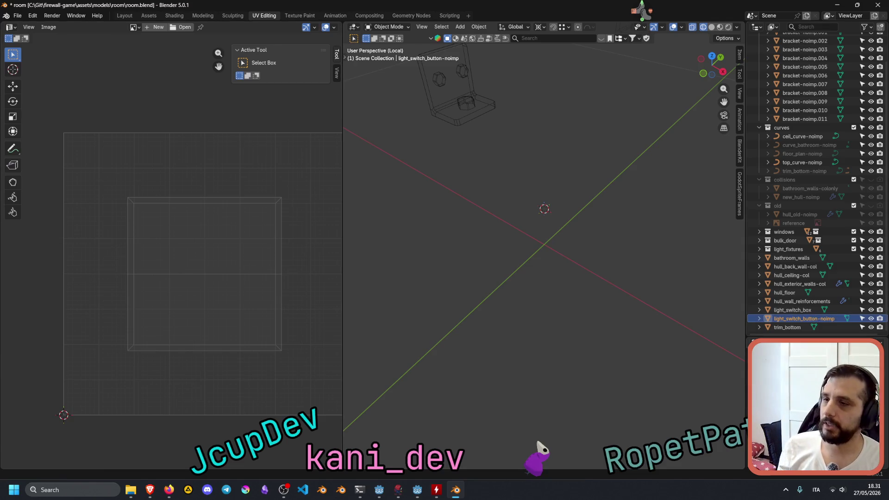
{"action": "key", "text": "alt+Tab"}
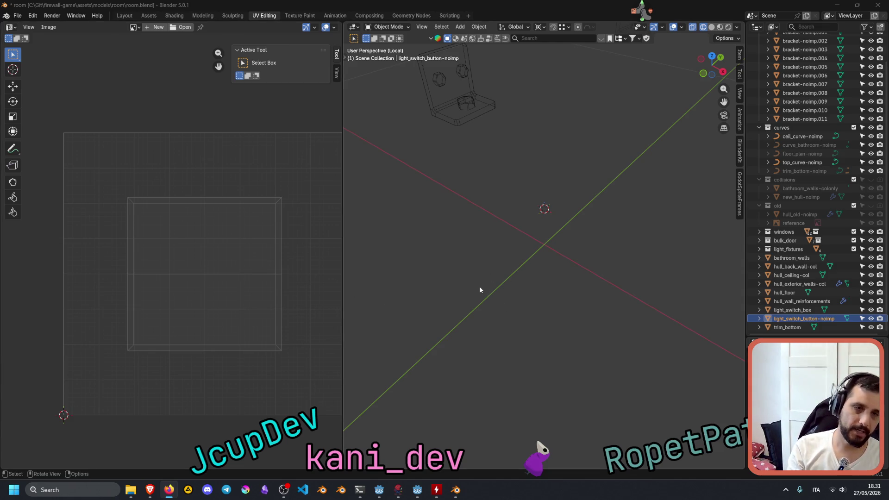
Box-select the button, enter Edit Mode on its mesh and check the viewport shading options.
{"action": "left_click_drag", "start_coordinate": [515, 176], "coordinate": [598, 268]}
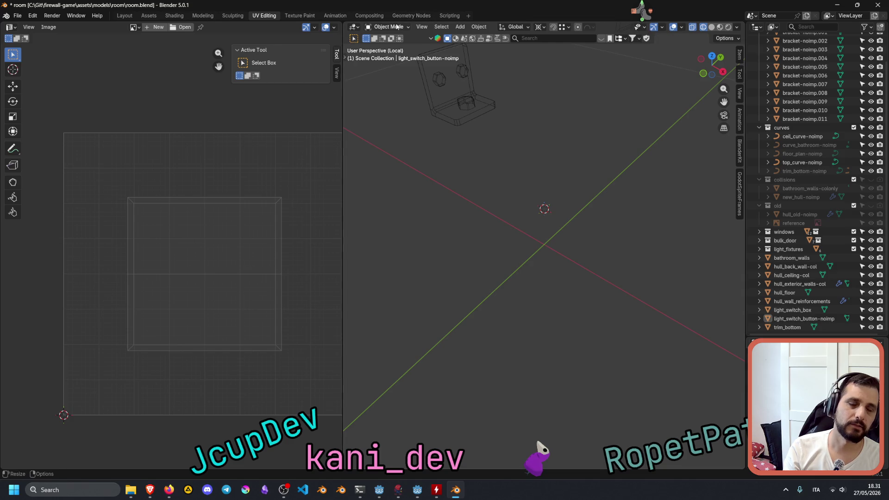
{"action": "scroll", "coordinate": [639, 260], "scroll_direction": "down", "scroll_amount": 3}
{"action": "key", "text": "Tab"}
{"action": "key", "text": "Tab"}
{"action": "key", "text": "Tab"}
{"action": "key", "text": "Tab"}
{"action": "key", "text": "Tab"}
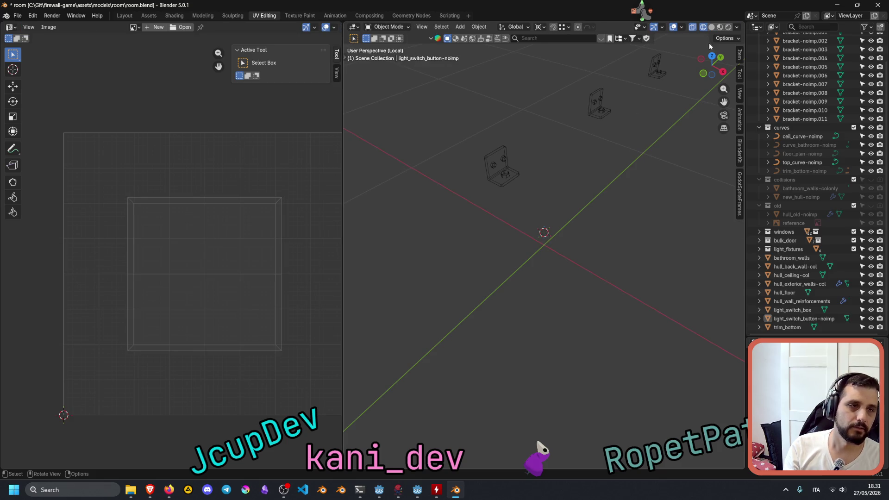
{"action": "left_click", "coordinate": [739, 26]}
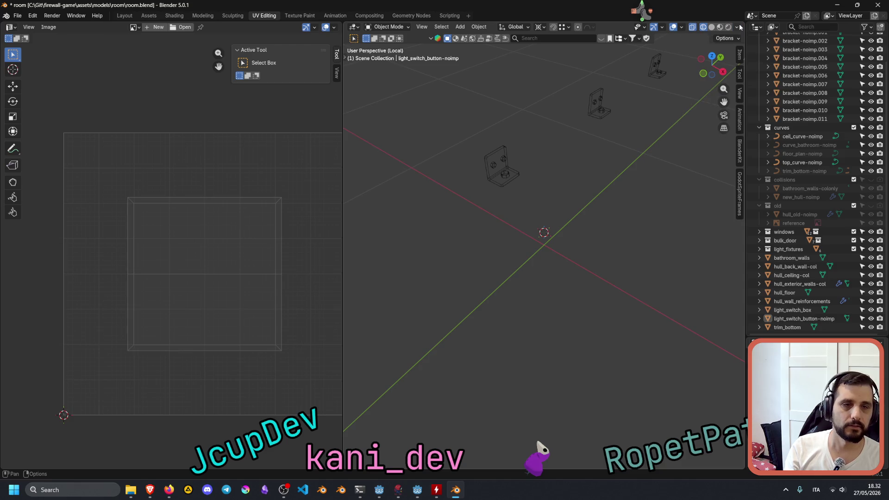
{"action": "scroll", "coordinate": [543, 218], "scroll_direction": "down", "scroll_amount": 4}
{"action": "middle_click_drag", "start_coordinate": [551, 242], "coordinate": [573, 244]}
Look over the editor type and mode menus and toggle the UV editor's tool settings panel.
{"action": "mouse_move", "coordinate": [588, 207]}
{"action": "middle_mouse_down"}
{"action": "mouse_move", "coordinate": [577, 234]}
{"action": "mouse_move", "coordinate": [559, 161]}
{"action": "mouse_move", "coordinate": [570, 269]}
{"action": "middle_mouse_up"}
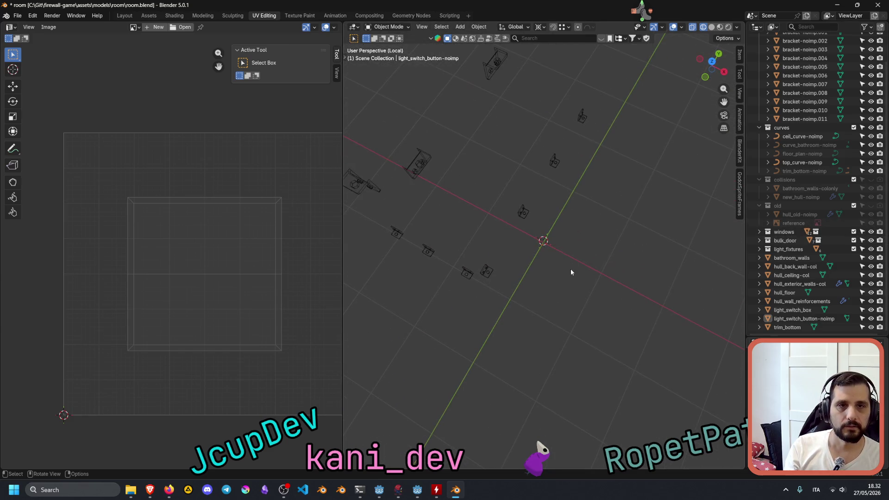
{"action": "left_click", "coordinate": [354, 28]}
{"action": "left_click", "coordinate": [381, 27]}
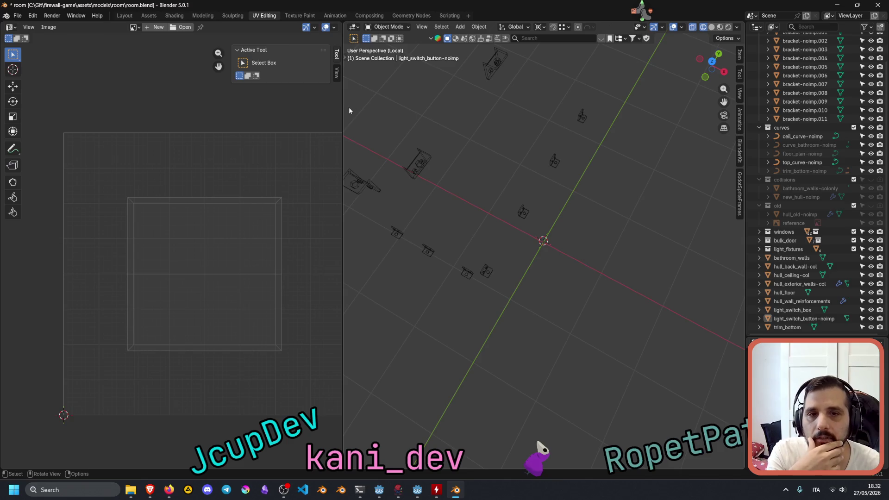
{"action": "left_click", "coordinate": [337, 56]}
{"action": "left_click", "coordinate": [337, 56]}
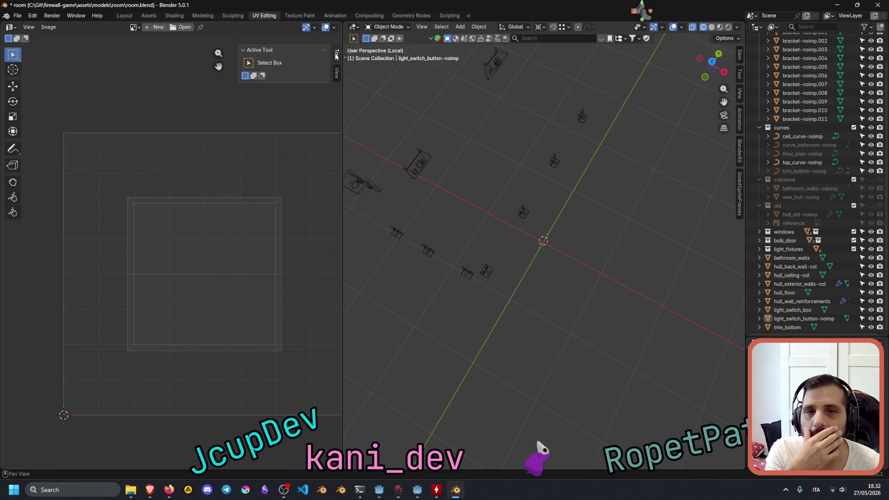
{"action": "left_click", "coordinate": [336, 56]}
{"action": "left_click", "coordinate": [337, 56]}
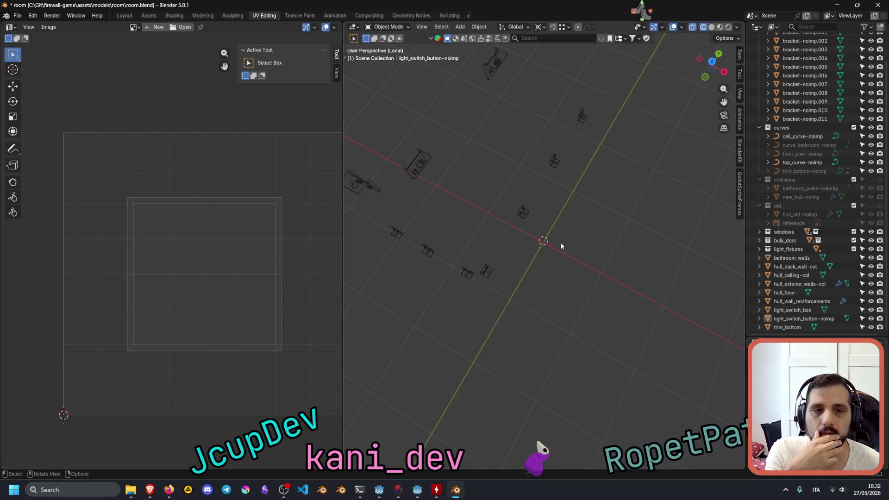
{"action": "middle_click_drag", "start_coordinate": [568, 253], "coordinate": [543, 243]}
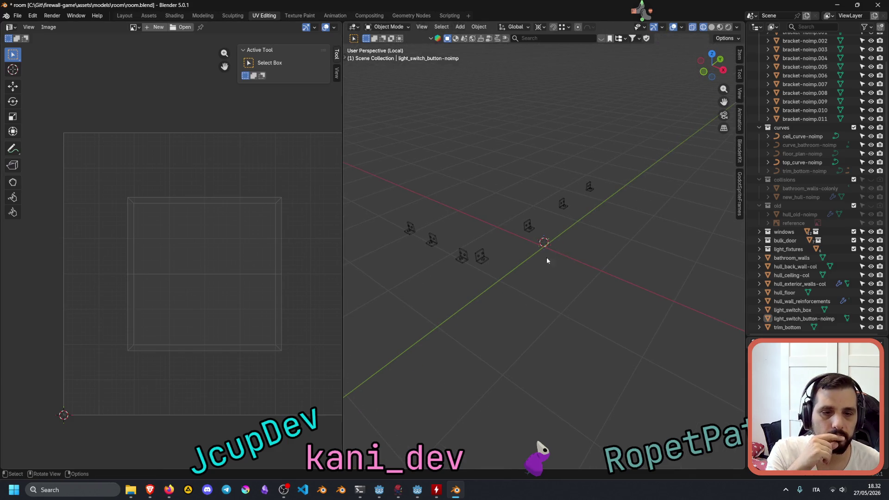
Inspect the chamfered switch box in Sculpting, then return to the UV Editing workspace.
{"action": "left_click", "coordinate": [231, 16]}
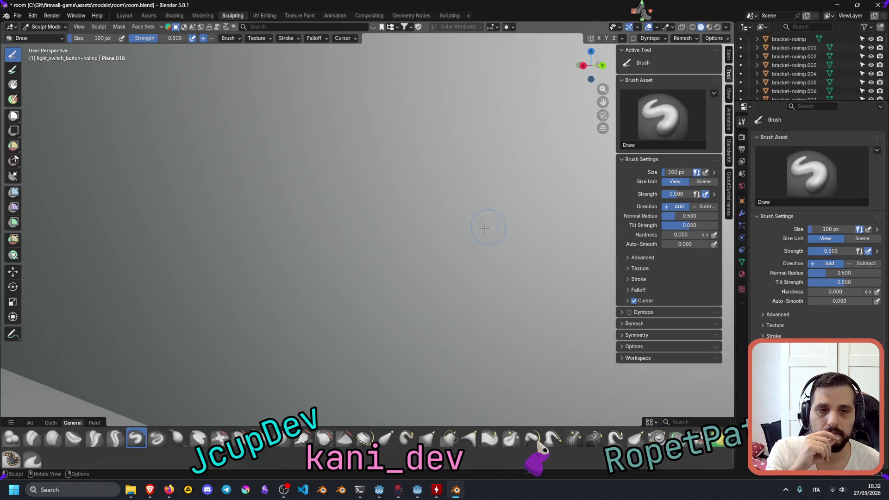
{"action": "mouse_move", "coordinate": [472, 231]}
{"action": "middle_mouse_down"}
{"action": "mouse_move", "coordinate": [452, 208]}
{"action": "mouse_move", "coordinate": [486, 221]}
{"action": "mouse_move", "coordinate": [392, 245]}
{"action": "mouse_move", "coordinate": [424, 225]}
{"action": "middle_mouse_up"}
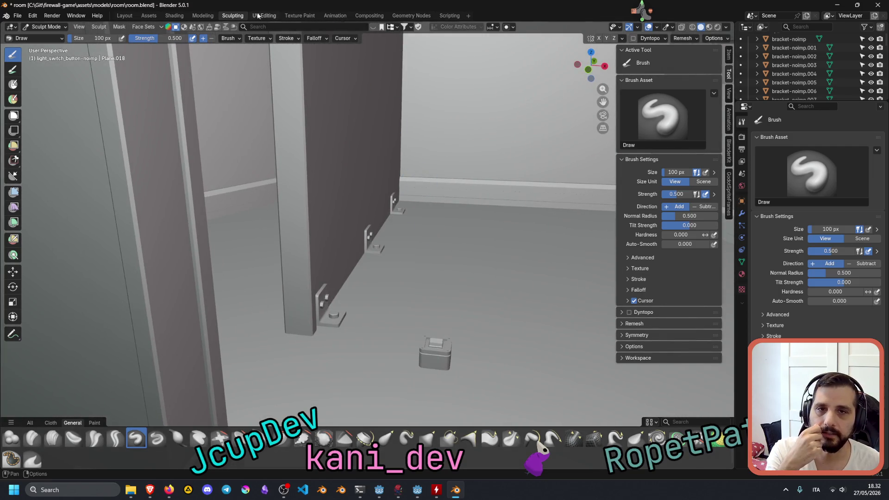
{"action": "key", "text": "ctrl+Page_Up"}
{"action": "mouse_move", "coordinate": [507, 211]}
{"action": "middle_mouse_down"}
{"action": "mouse_move", "coordinate": [514, 235]}
{"action": "mouse_move", "coordinate": [457, 279]}
{"action": "middle_mouse_up"}
Bring up ChatGPT and jump to the end of its latest answer.
{"action": "mouse_move", "coordinate": [150, 490]}
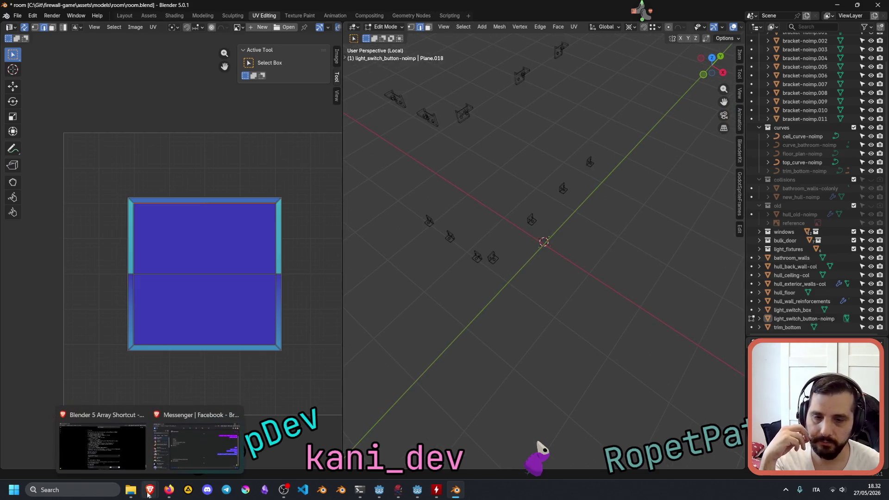
{"action": "left_click", "coordinate": [106, 440]}
{"action": "left_click", "coordinate": [455, 413]}
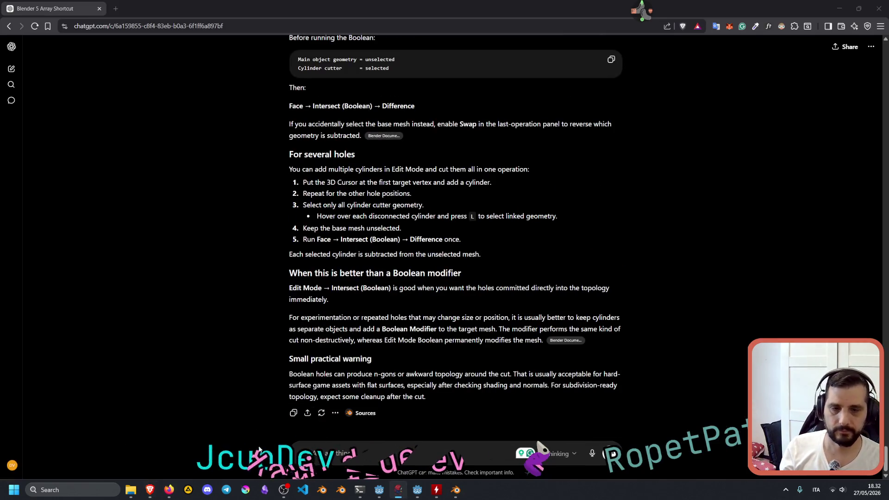
Draft an unsent ChatGPT question that only one object shows in UV layout mode, then go back to Blender.
{"action": "left_click", "coordinate": [335, 453]}
{"action": "type", "text": "something weird is happening. I"}
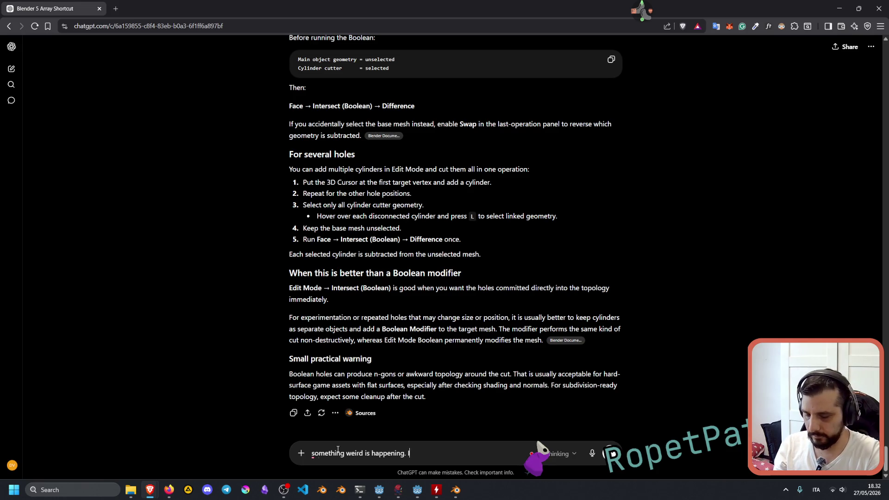
{"action": "type", "text": " am in"}
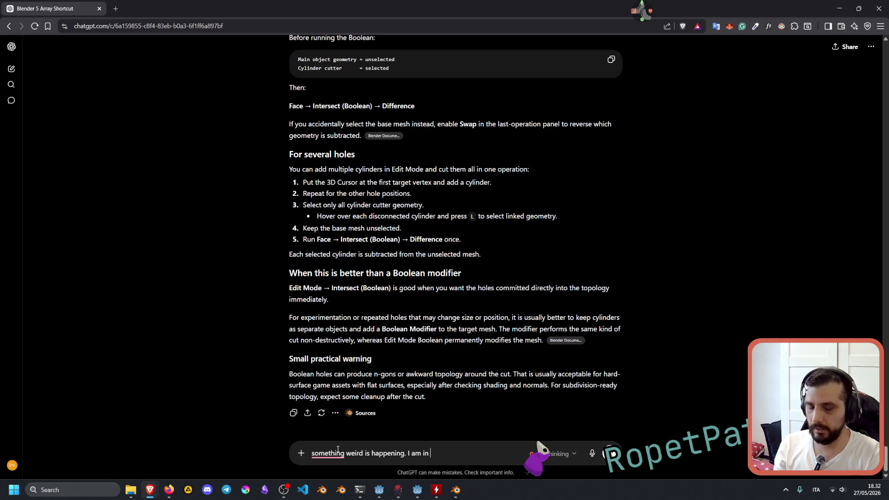
{"action": "type", "text": " UV"}
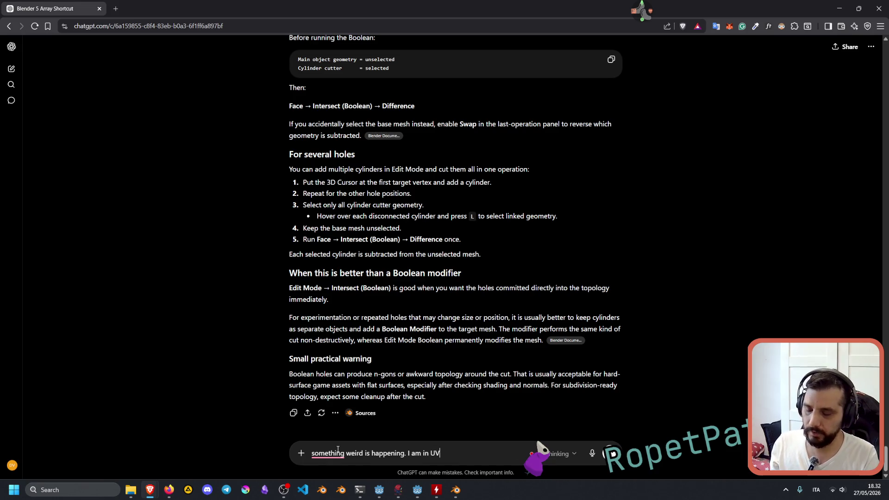
{"action": "type", "text": " layou"}
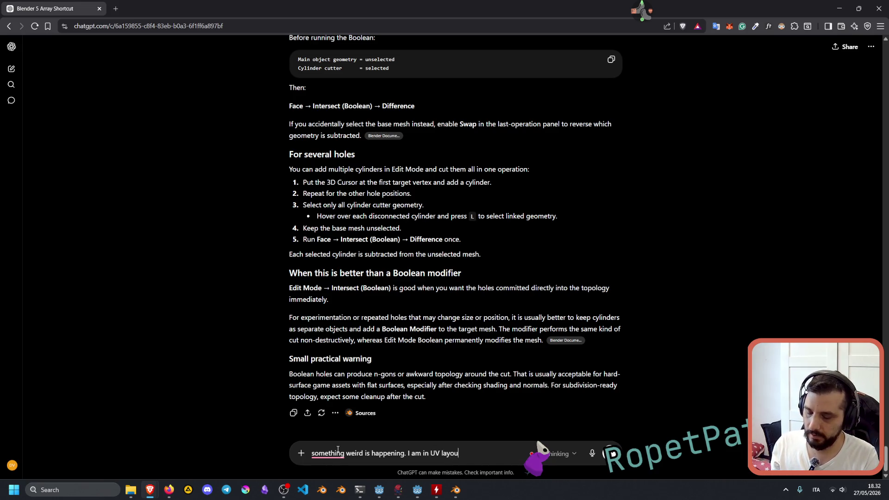
{"action": "type", "text": "t mode, and for some re"}
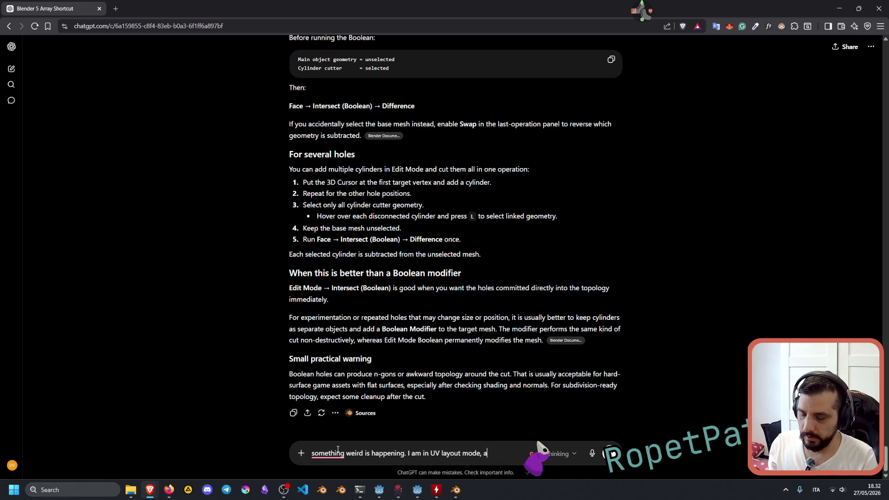
{"action": "type", "text": "asons"}
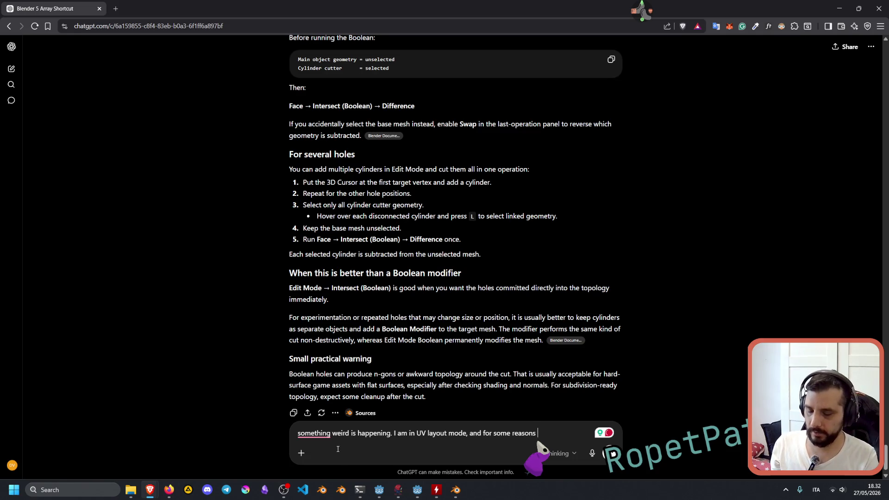
{"action": "type", "text": " even wi"}
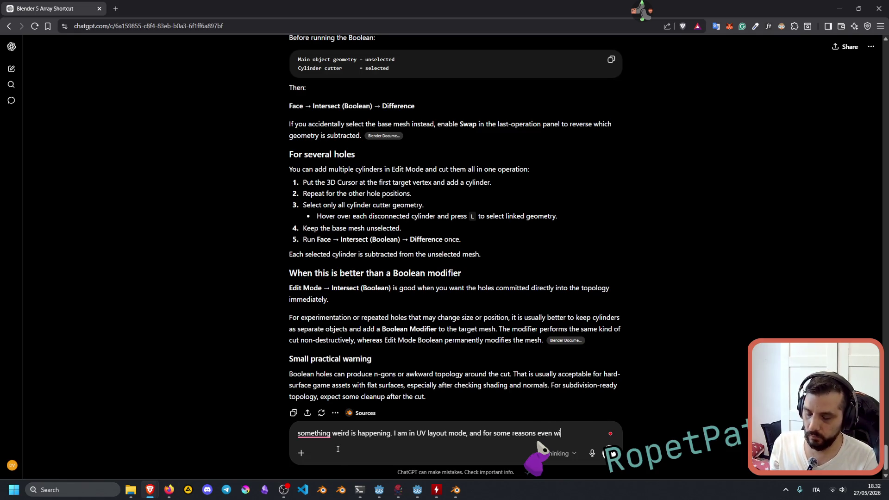
{"action": "type", "text": "th all the "}
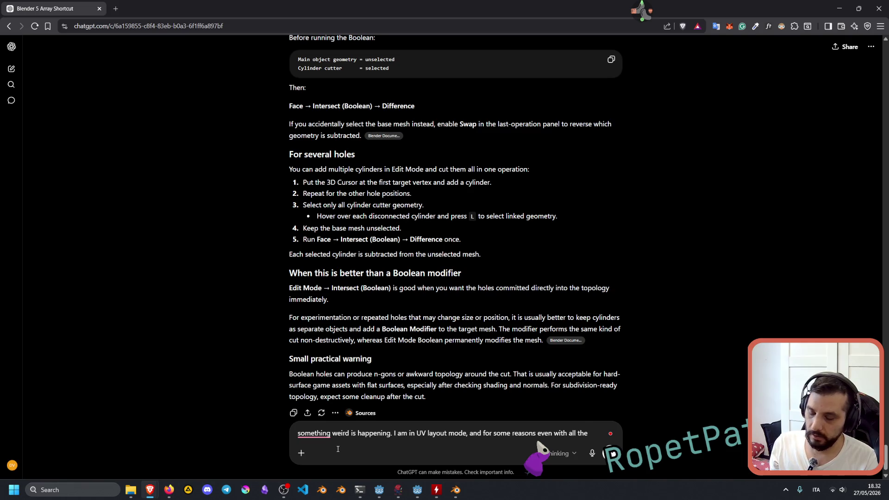
{"action": "type", "text": "objects in the scene "}
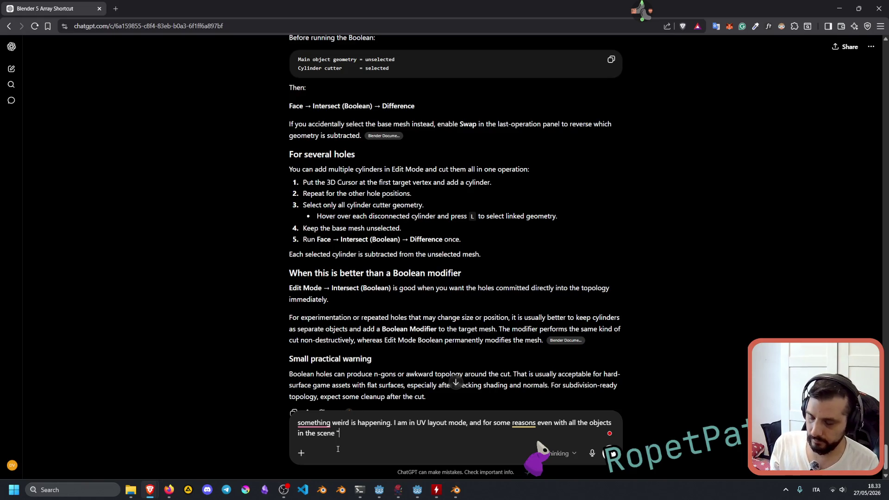
{"action": "type", "text": "set "}
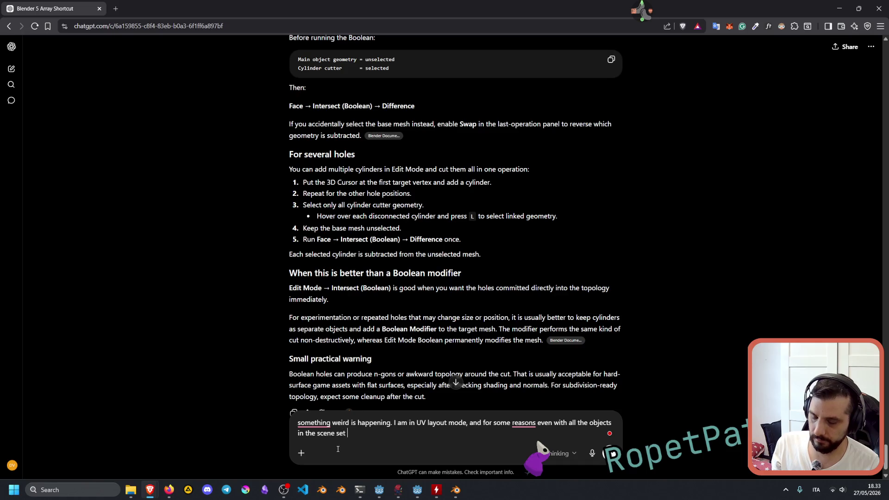
{"action": "type", "text": "to visible (both "}
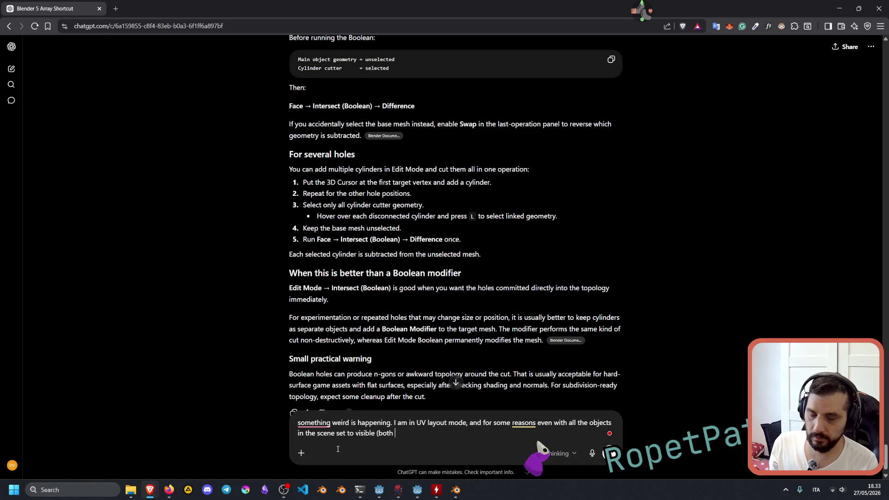
{"action": "type", "text": "with t"}
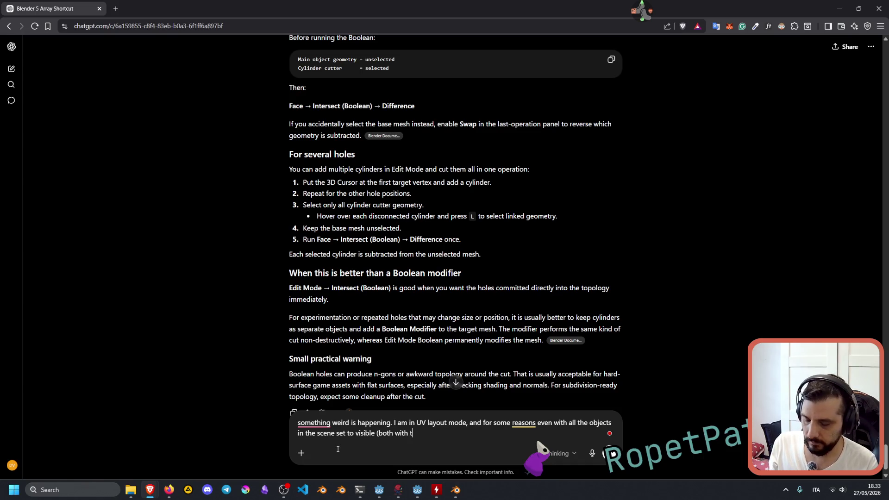
{"action": "type", "text": "he eye"}
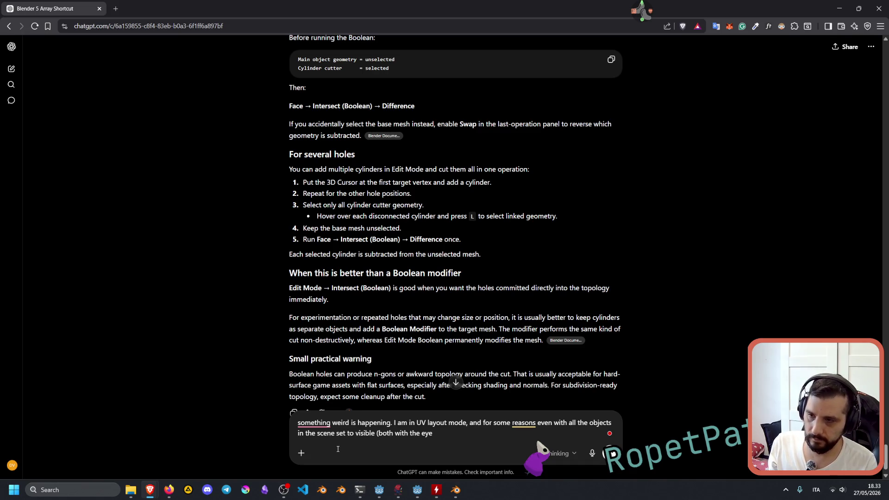
{"action": "type", "text": " and viewport i"}
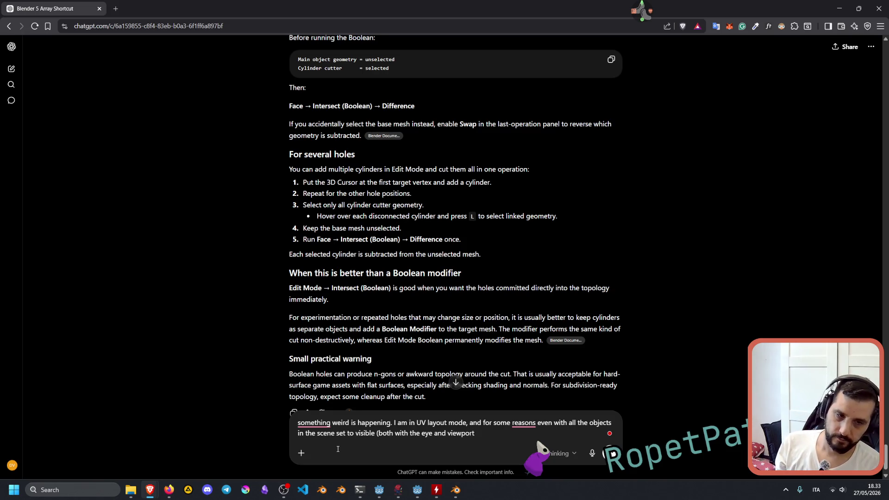
{"action": "type", "text": "con) I "}
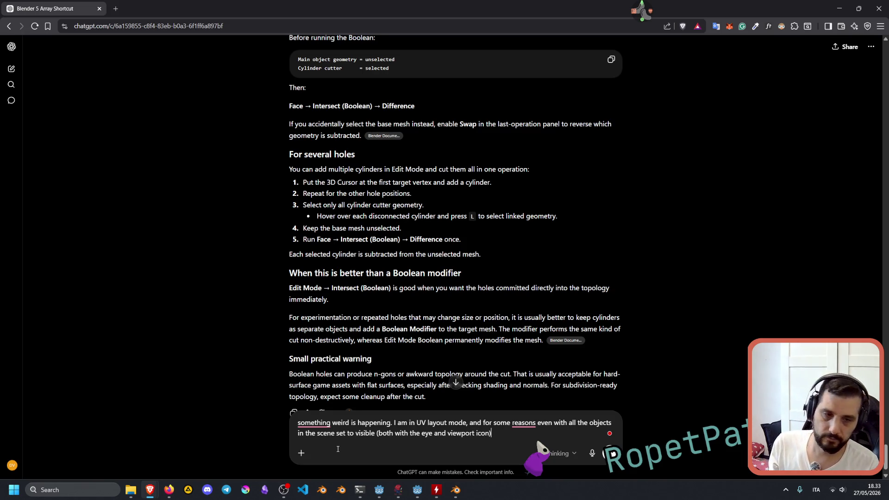
{"action": "type", "text": "can only see"}
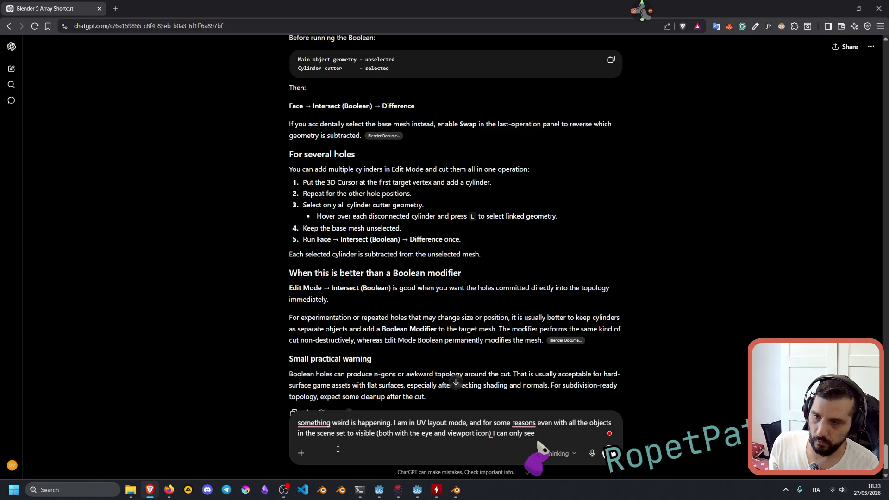
{"action": "type", "text": " one"}
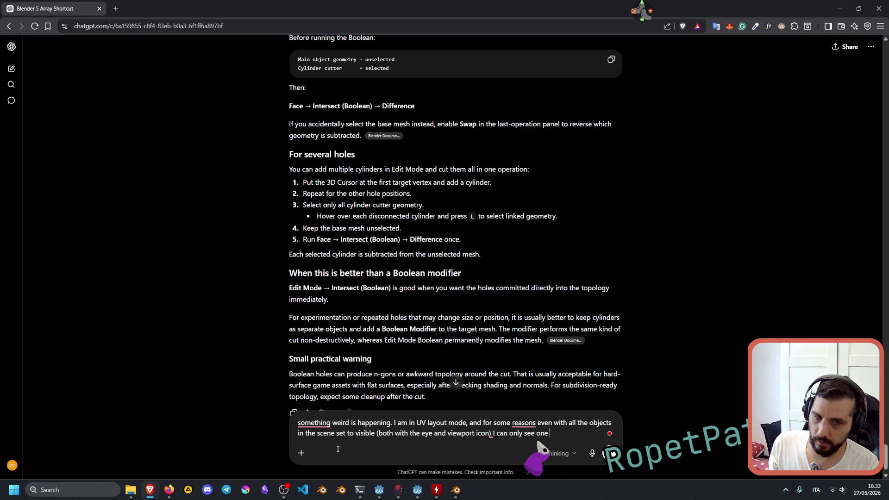
{"action": "key", "text": "BackSpace"}
{"action": "key", "text": "BackSpace"}
{"action": "key", "text": "BackSpace"}
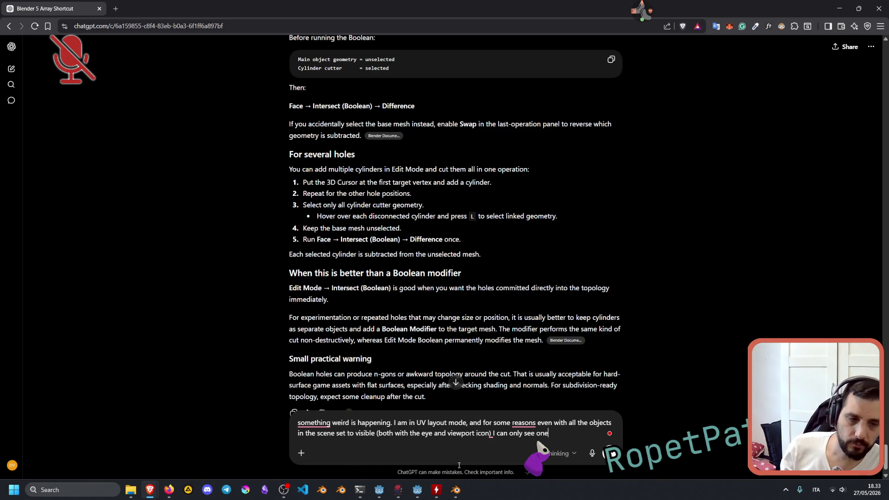
{"action": "left_click", "coordinate": [456, 489]}
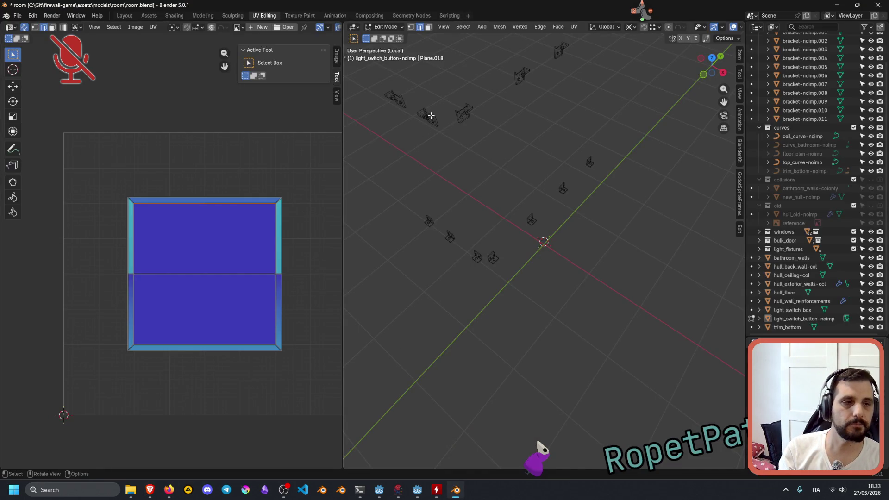
Return to object mode, select a bracket, and toggle the noimp_meshes exclude checkbox off and on repeatedly.
{"action": "key", "text": "Tab"}
{"action": "left_click", "coordinate": [427, 119]}
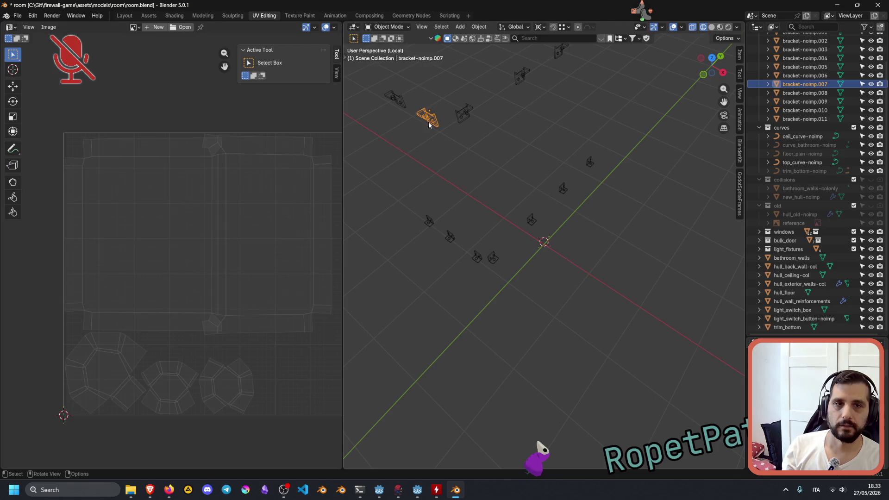
{"action": "scroll", "coordinate": [820, 137], "scroll_direction": "up", "scroll_amount": 3}
{"action": "left_click", "coordinate": [854, 47]}
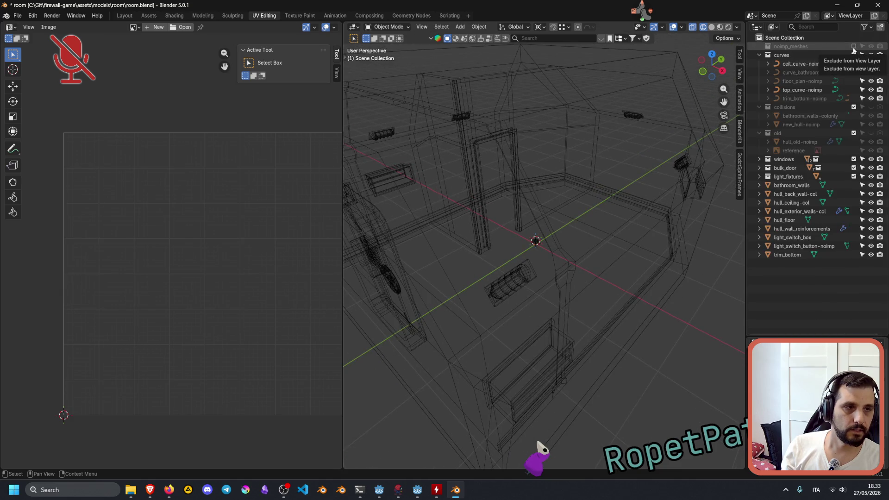
{"action": "left_click", "coordinate": [853, 46]}
{"action": "left_click", "coordinate": [853, 46]}
{"action": "left_click", "coordinate": [853, 46]}
{"action": "left_click", "coordinate": [854, 47]}
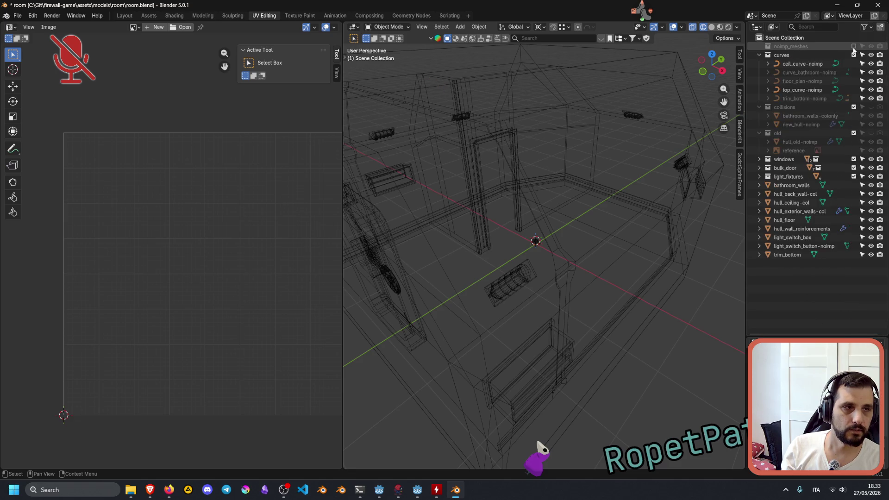
{"action": "left_click", "coordinate": [854, 46]}
{"action": "left_click", "coordinate": [854, 46]}
{"action": "left_click", "coordinate": [853, 46]}
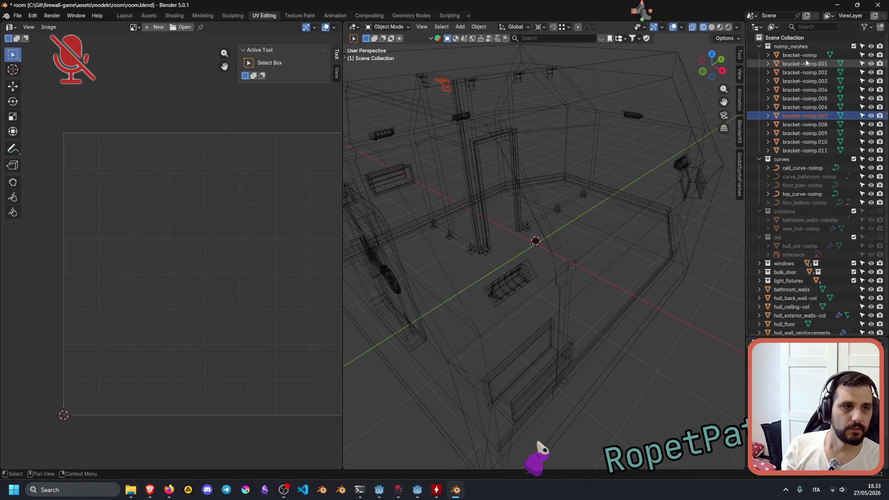
Show bracket-noimp's UVs and select the last bracket, bracket-noimp.011.
{"action": "mouse_move", "coordinate": [487, 119]}
{"action": "middle_mouse_down"}
{"action": "mouse_move", "coordinate": [504, 149]}
{"action": "mouse_move", "coordinate": [509, 204]}
{"action": "mouse_move", "coordinate": [516, 199]}
{"action": "mouse_move", "coordinate": [520, 224]}
{"action": "mouse_move", "coordinate": [518, 246]}
{"action": "mouse_move", "coordinate": [502, 250]}
{"action": "mouse_move", "coordinate": [544, 229]}
{"action": "middle_mouse_up"}
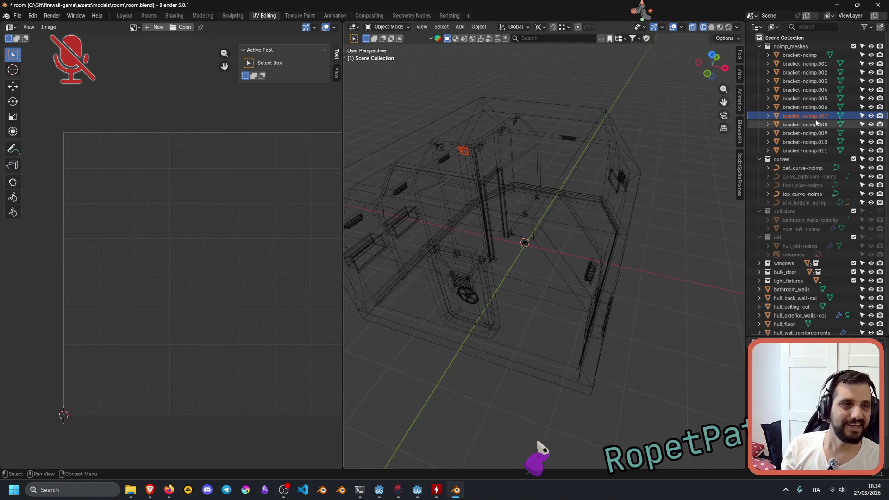
{"action": "left_click", "coordinate": [806, 56]}
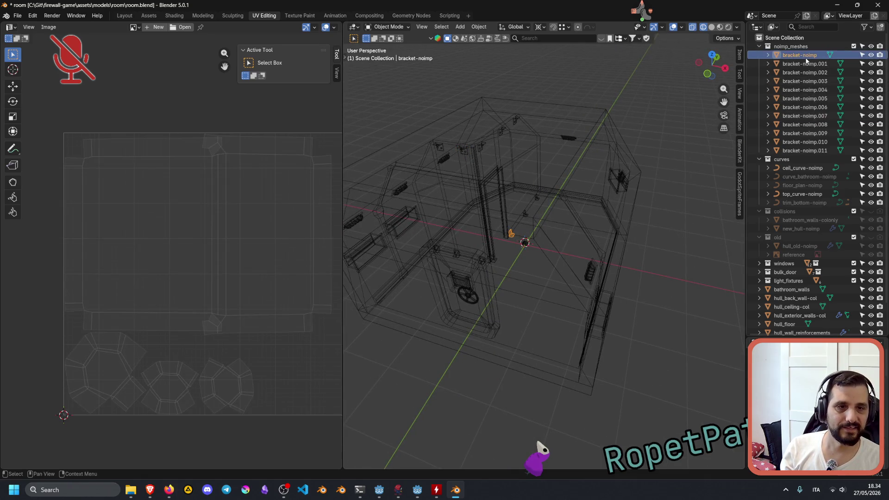
{"action": "left_click", "coordinate": [808, 150]}
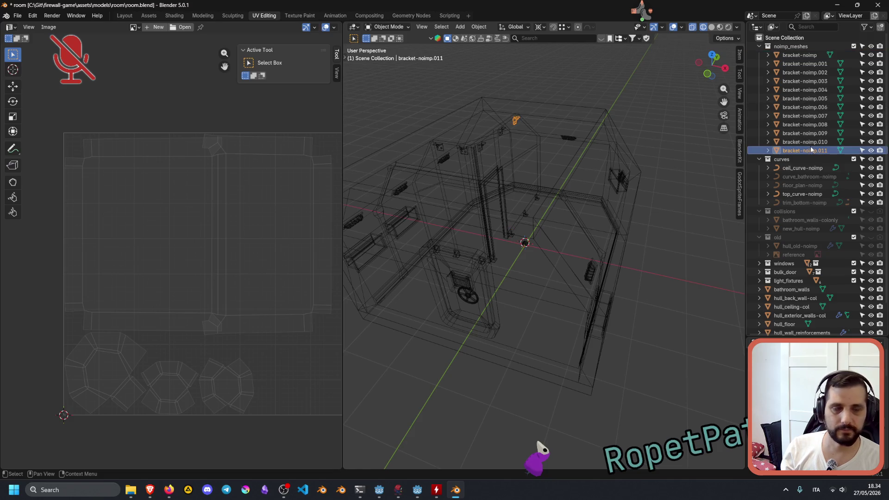
Strip the -noimp suffix from the first brackets, naming them bracket, bracket.001 and bracket.002.
{"action": "left_click", "coordinate": [807, 58], "text": "shift"}
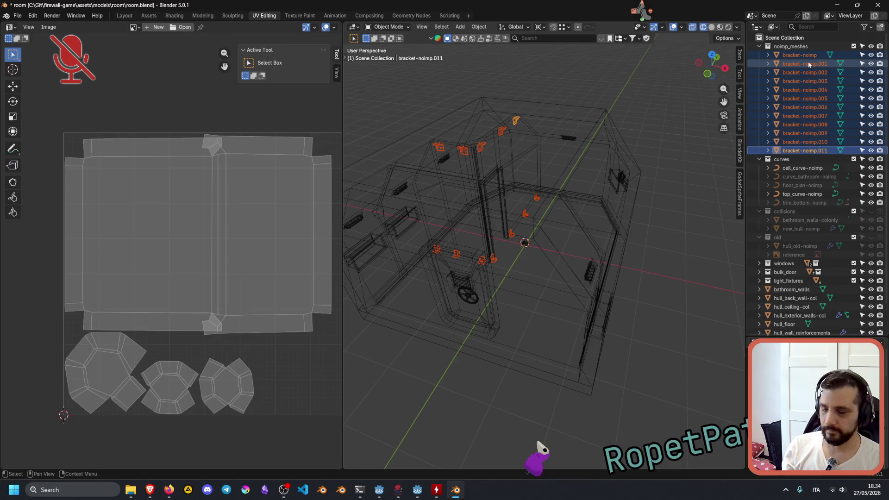
{"action": "key", "text": "F2"}
{"action": "key", "text": "End"}
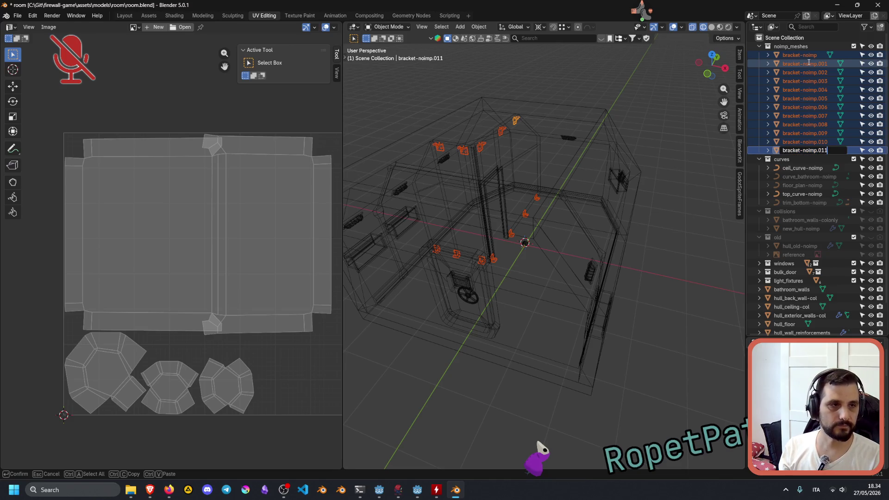
{"action": "key", "text": "ctrl+Left"}
{"action": "key", "text": "ctrl+Left"}
{"action": "key", "text": "ctrl+Left"}
{"action": "key", "text": "shift+End"}
{"action": "key", "text": "BackSpace"}
{"action": "key", "text": "BackSpace"}
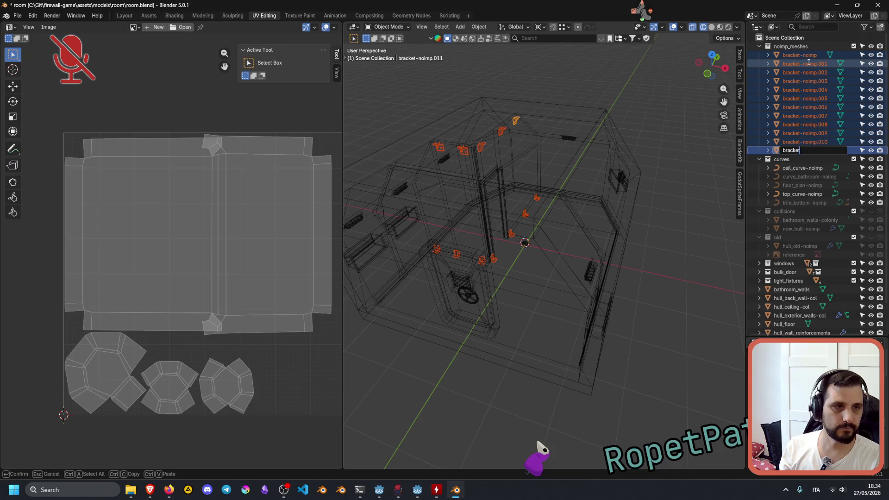
{"action": "key", "text": "Return"}
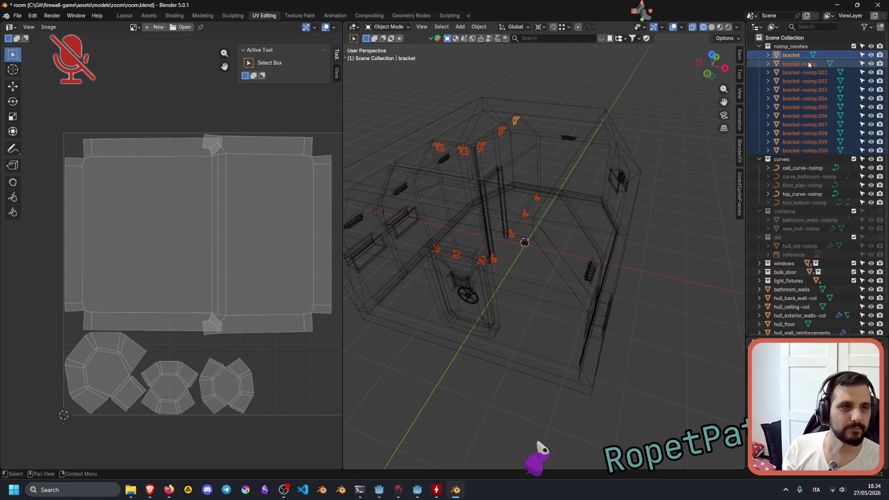
{"action": "double_click", "coordinate": [808, 63]}
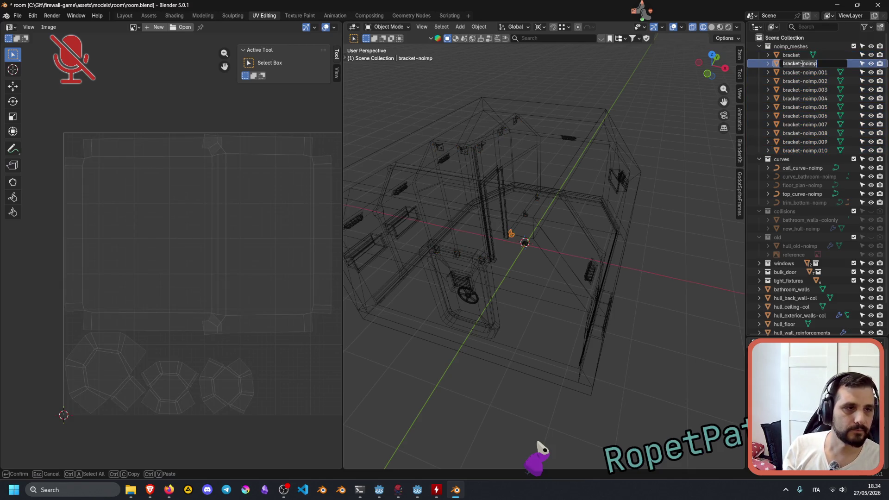
{"action": "left_click", "coordinate": [800, 63]}
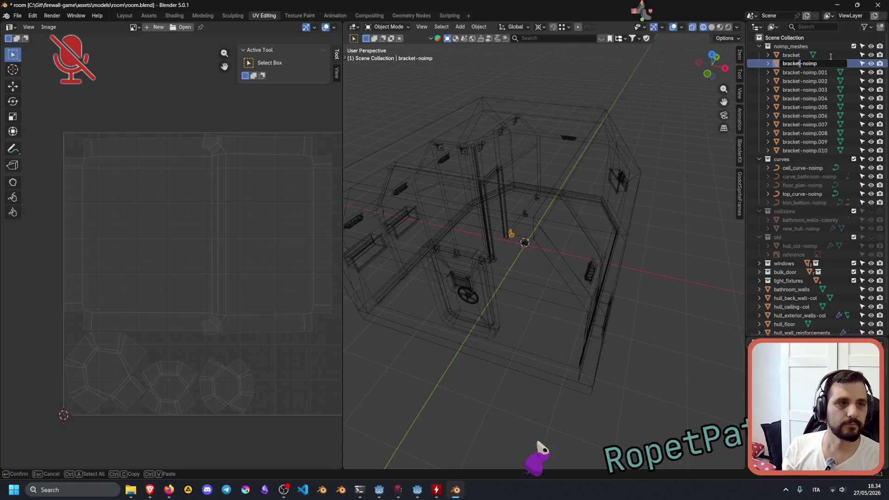
{"action": "key", "text": "shift+End"}
{"action": "key", "text": "BackSpace"}
{"action": "key", "text": "Return"}
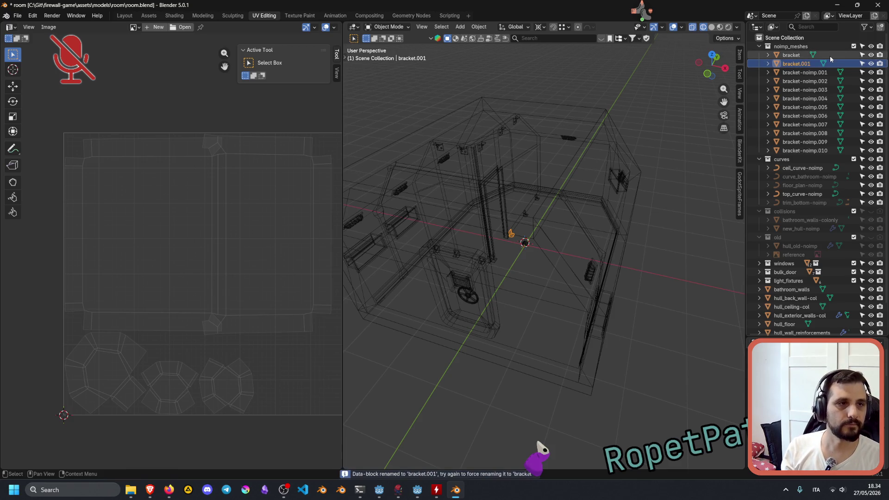
{"action": "key", "text": "Down"}
{"action": "key", "text": "F2"}
{"action": "key", "text": "End"}
{"action": "key", "text": "BackSpace"}
{"action": "key", "text": "BackSpace"}
{"action": "key", "text": "BackSpace"}
{"action": "key", "text": "Return"}
Rename the next brackets to bracket.003 through bracket.006 by dropping -noimp.
{"action": "key", "text": "Down"}
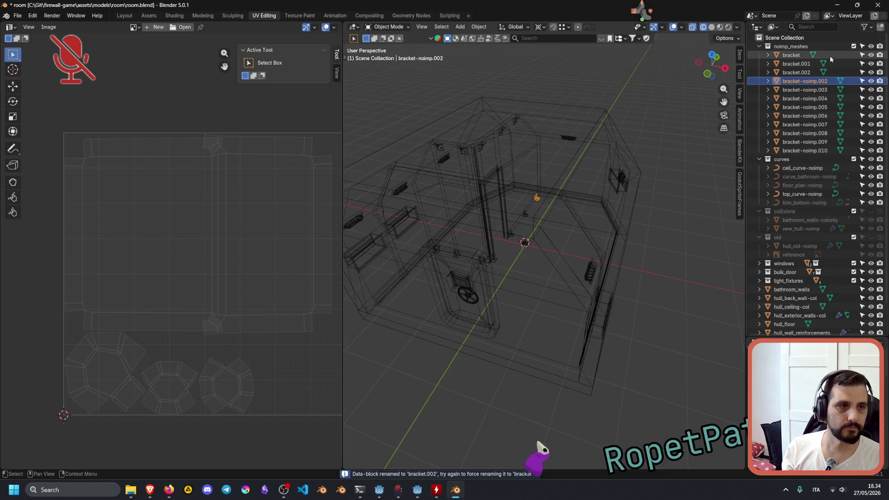
{"action": "key", "text": "F2"}
{"action": "key", "text": "End"}
{"action": "key", "text": "BackSpace"}
{"action": "key", "text": "BackSpace"}
{"action": "key", "text": "BackSpace"}
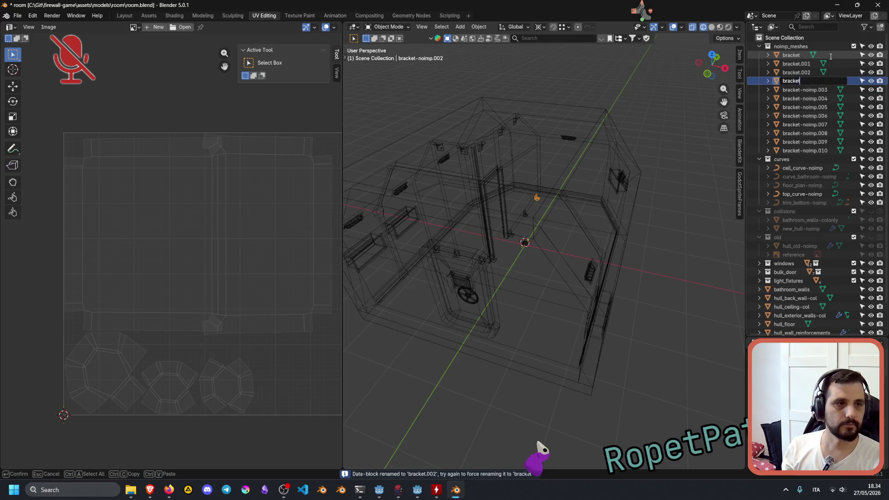
{"action": "key", "text": "Return"}
{"action": "key", "text": "Down"}
{"action": "key", "text": "F2"}
{"action": "key", "text": "End"}
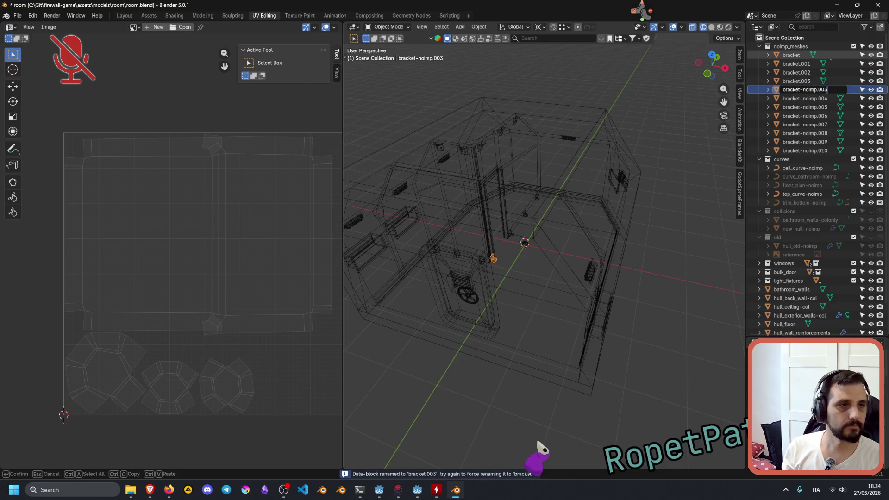
{"action": "key", "text": "BackSpace"}
{"action": "key", "text": "BackSpace"}
{"action": "key", "text": "BackSpace"}
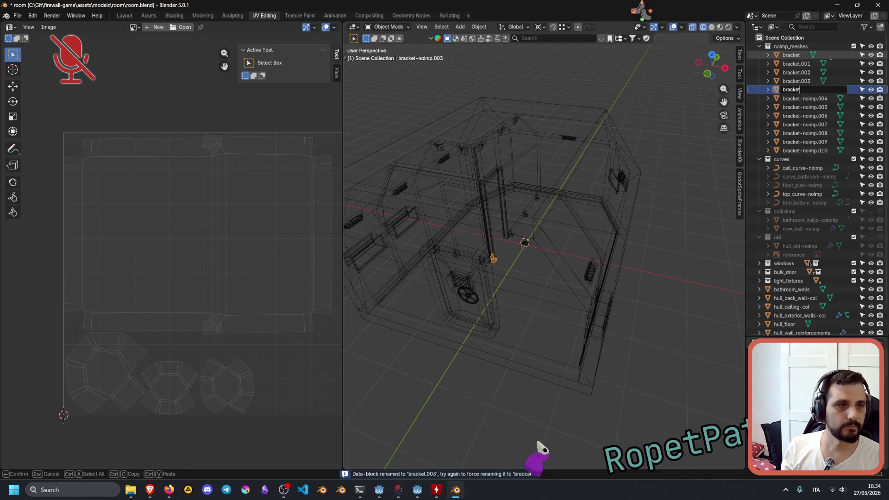
{"action": "key", "text": "Return"}
{"action": "key", "text": "Down"}
{"action": "key", "text": "F2"}
{"action": "key", "text": "End"}
{"action": "key", "text": "BackSpace"}
{"action": "key", "text": "BackSpace"}
{"action": "key", "text": "BackSpace"}
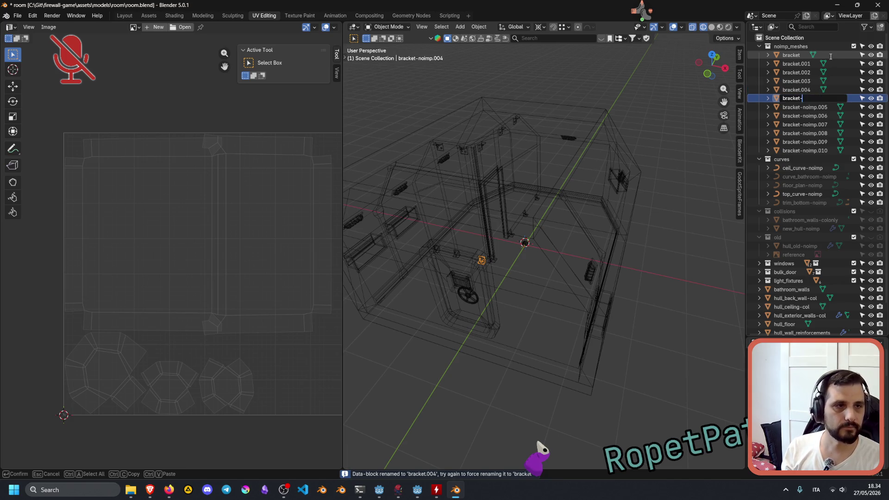
{"action": "key", "text": "BackSpace"}
{"action": "key", "text": "Return"}
{"action": "key", "text": "Down"}
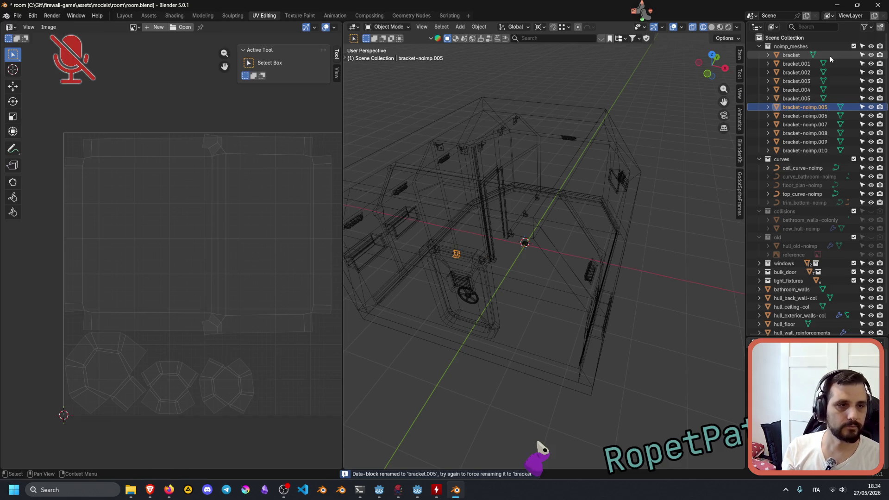
{"action": "key", "text": "F2"}
{"action": "key", "text": "End"}
{"action": "key", "text": "Home"}
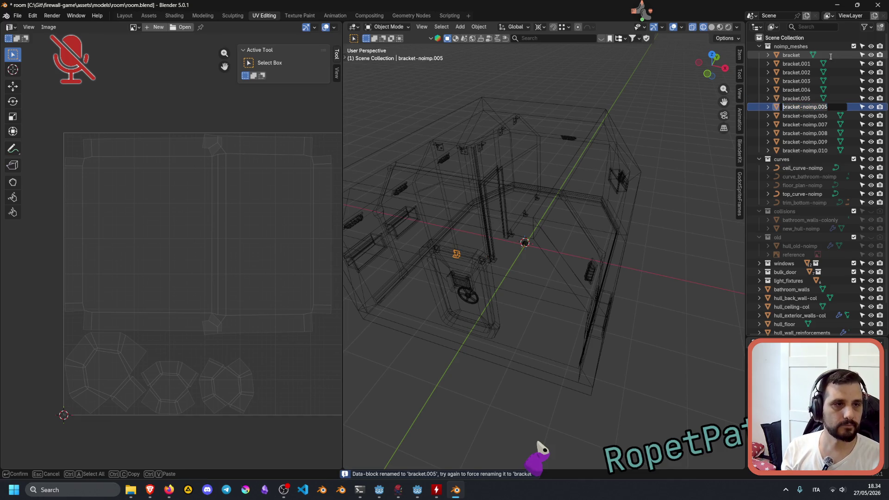
{"action": "key", "text": "ctrl+a"}
{"action": "type", "text": "bracket"}
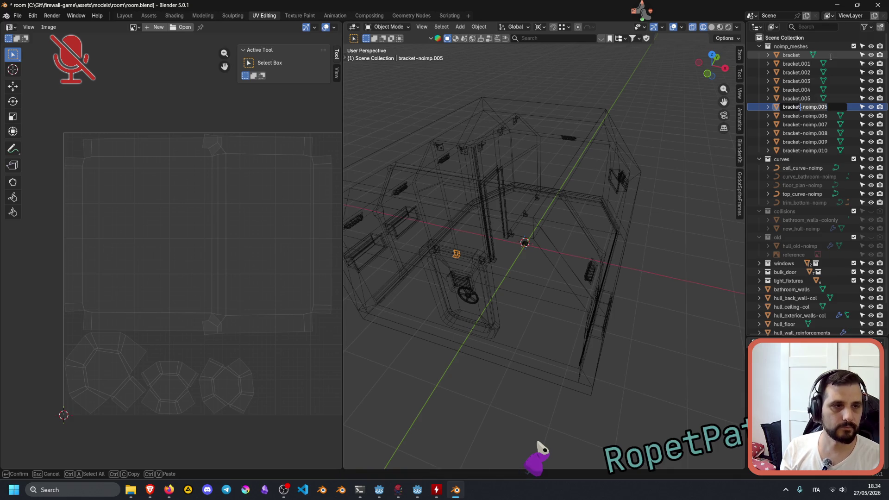
{"action": "key", "text": "Return"}
Rename the remaining brackets to bracket.007 through bracket.011.
{"action": "key", "text": "Down"}
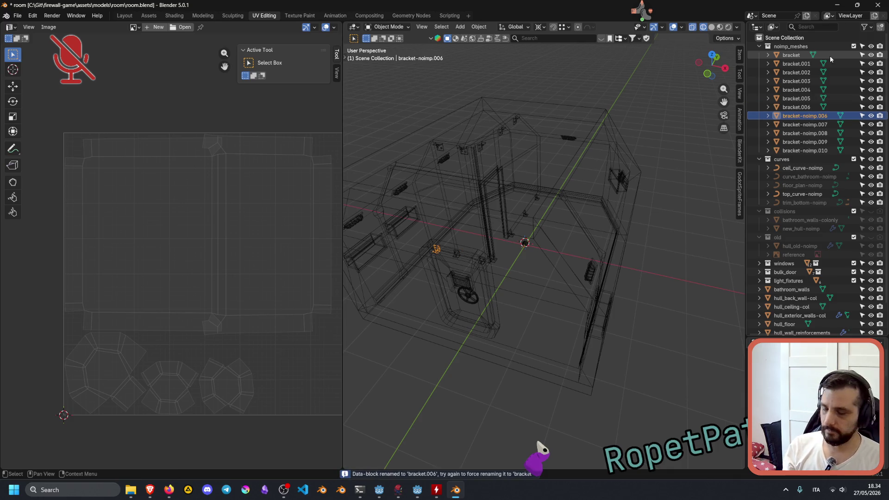
{"action": "key", "text": "F2"}
{"action": "key", "text": "End"}
{"action": "key", "text": "BackSpace"}
{"action": "key", "text": "BackSpace"}
{"action": "key", "text": "BackSpace"}
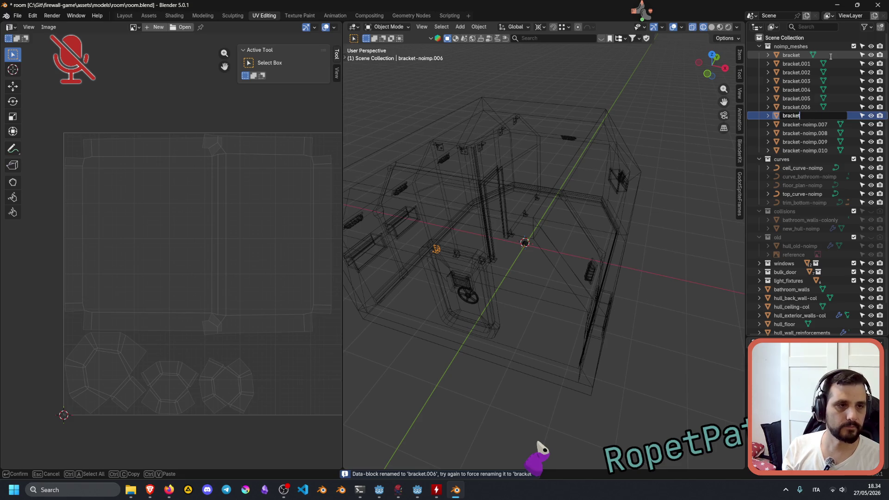
{"action": "key", "text": "Return"}
{"action": "key", "text": "Down"}
{"action": "key", "text": "F2"}
{"action": "key", "text": "End"}
{"action": "key", "text": "BackSpace"}
{"action": "key", "text": "BackSpace"}
{"action": "key", "text": "BackSpace"}
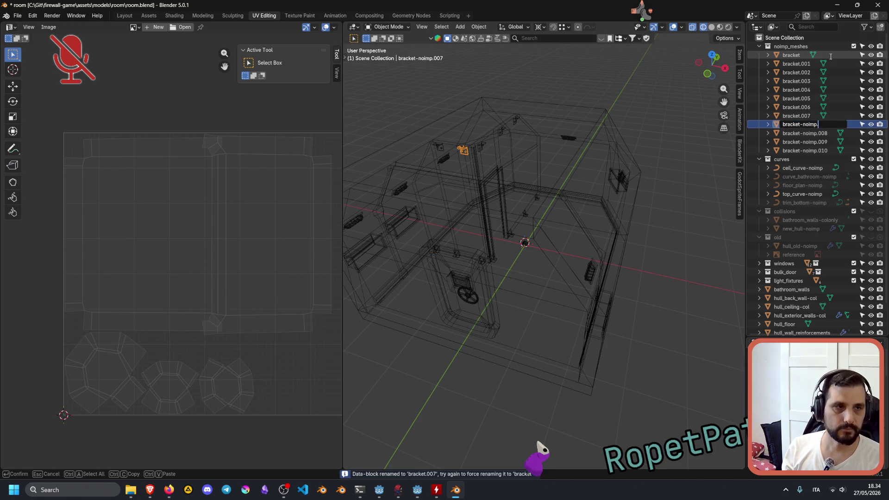
{"action": "key", "text": "Return"}
{"action": "key", "text": "Down"}
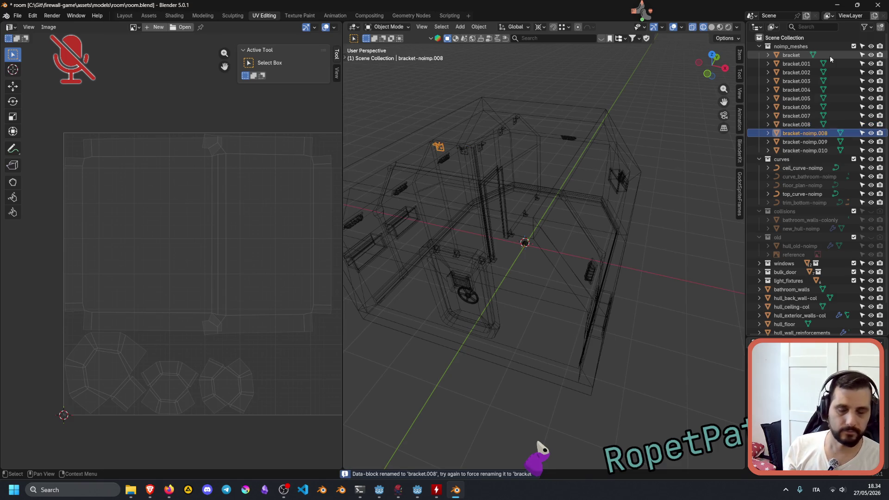
{"action": "key", "text": "F2"}
{"action": "key", "text": "End"}
{"action": "key", "text": "BackSpace"}
{"action": "key", "text": "BackSpace"}
{"action": "key", "text": "BackSpace"}
{"action": "key", "text": "Return"}
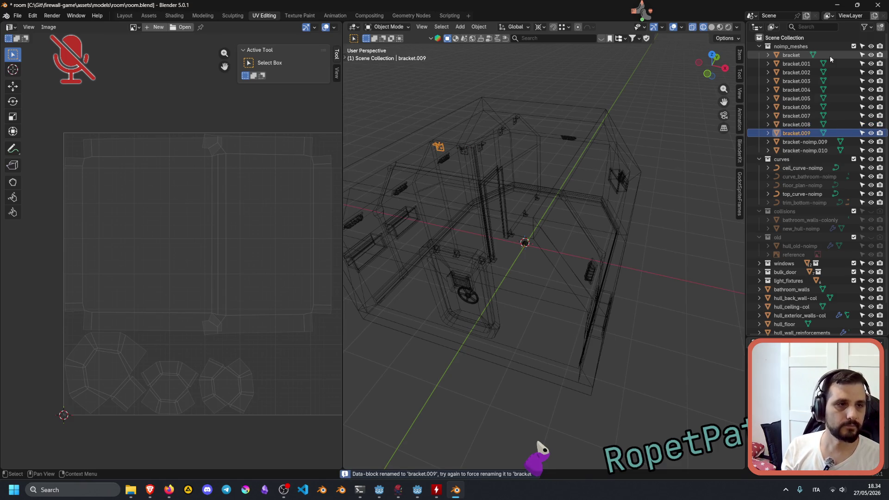
{"action": "key", "text": "Down"}
{"action": "key", "text": "F2"}
{"action": "key", "text": "End"}
{"action": "key", "text": "BackSpace"}
{"action": "key", "text": "BackSpace"}
{"action": "key", "text": "BackSpace"}
{"action": "key", "text": "Return"}
{"action": "key", "text": "Down"}
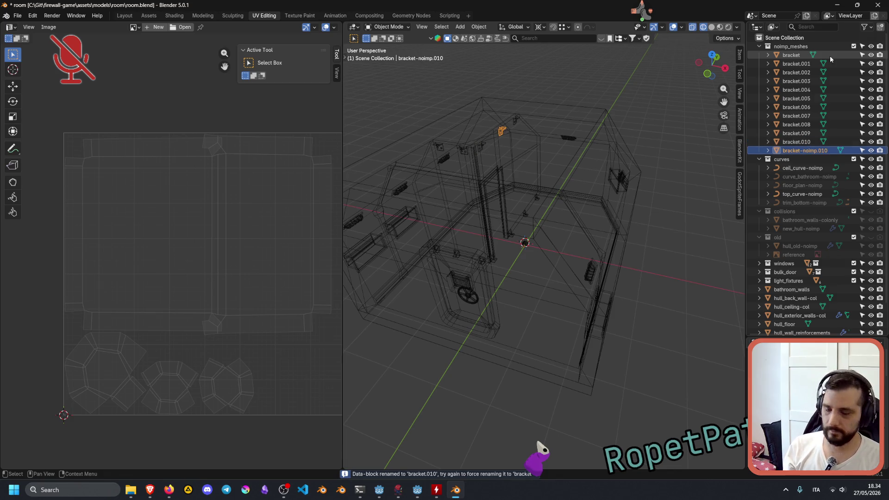
{"action": "key", "text": "F2"}
{"action": "key", "text": "End"}
{"action": "key", "text": "BackSpace"}
{"action": "key", "text": "BackSpace"}
{"action": "key", "text": "BackSpace"}
{"action": "key", "text": "Return"}
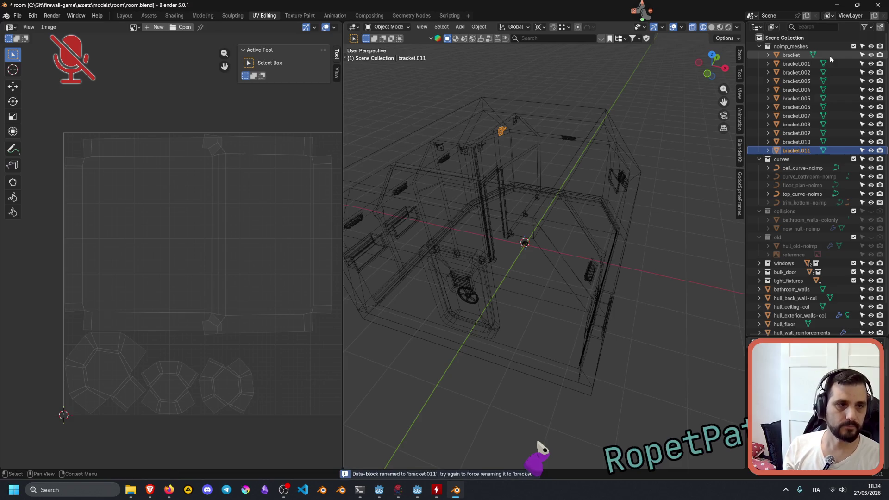
Append .000 to the first bracket object's name, making it bracket.000.
{"action": "left_click", "coordinate": [792, 55]}
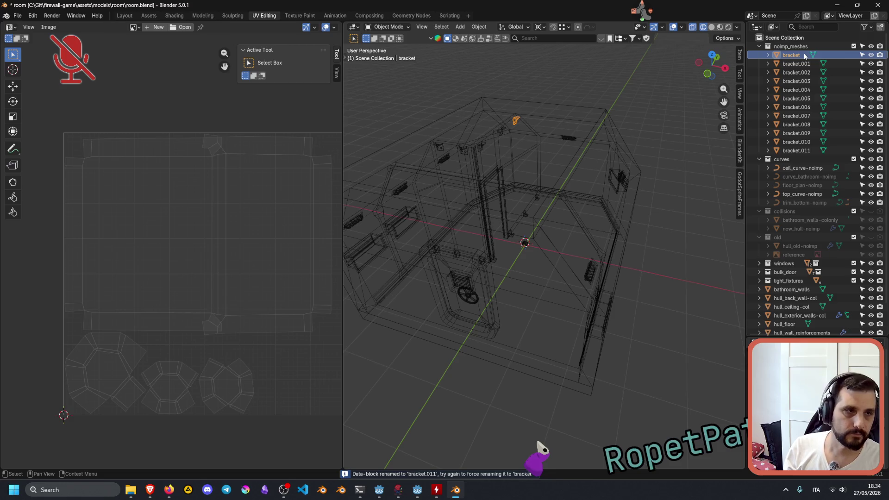
{"action": "key", "text": "F2"}
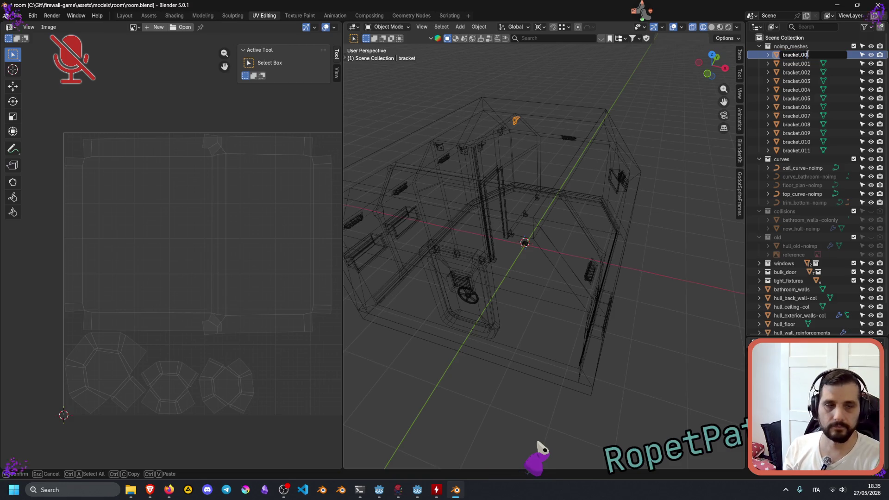
{"action": "type", "text": ".000"}
{"action": "key", "text": "Return"}
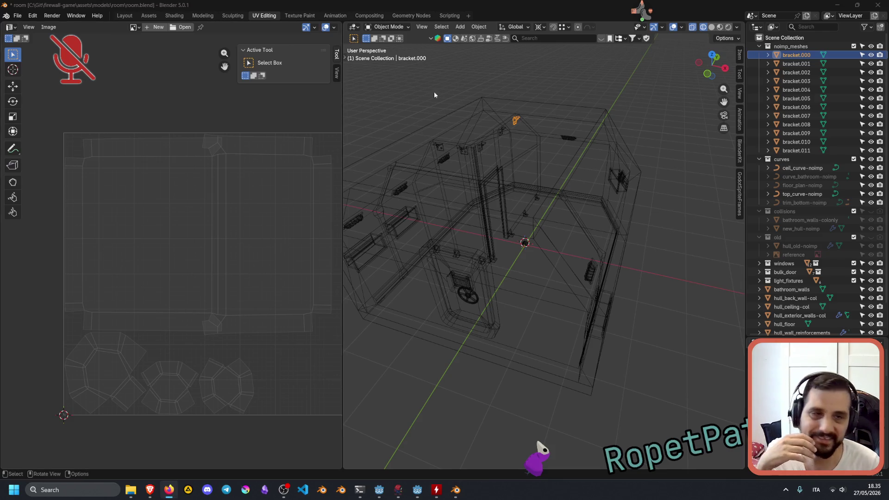
Click near the top of the screen, then bring focus back to the Blender window.
{"action": "left_click", "coordinate": [642, 10]}
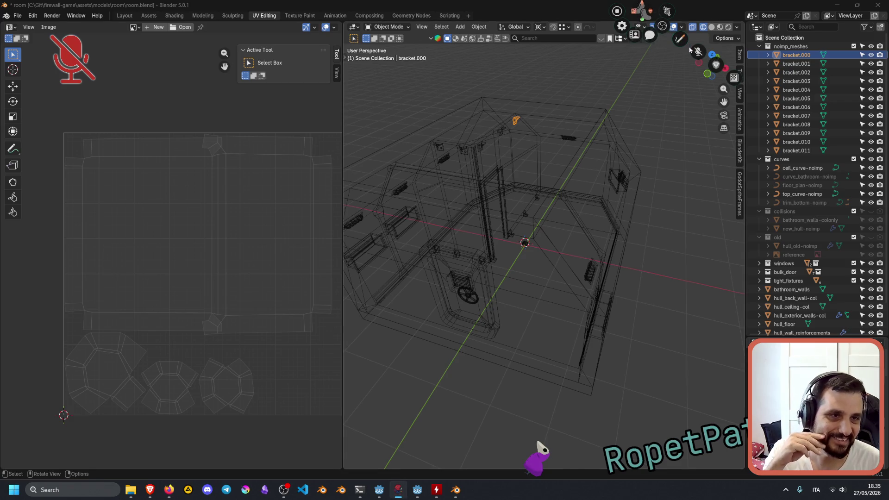
{"action": "left_click", "coordinate": [644, 12]}
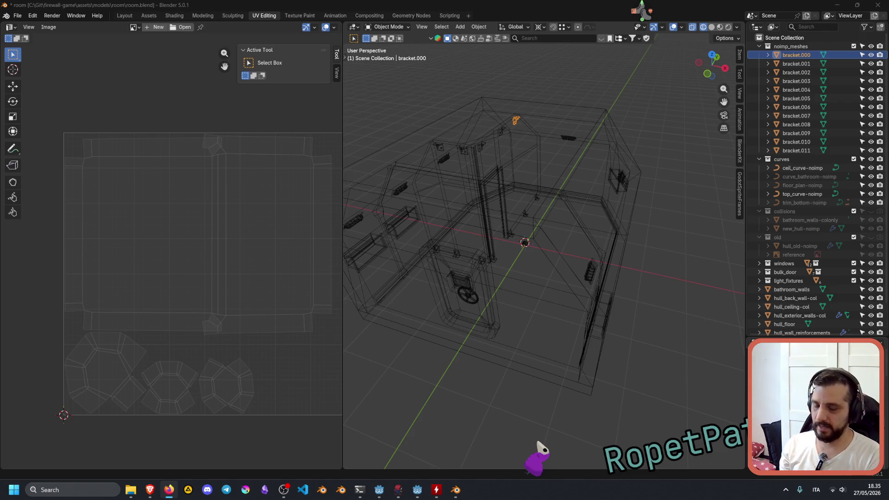
{"action": "key", "text": "alt+Tab"}
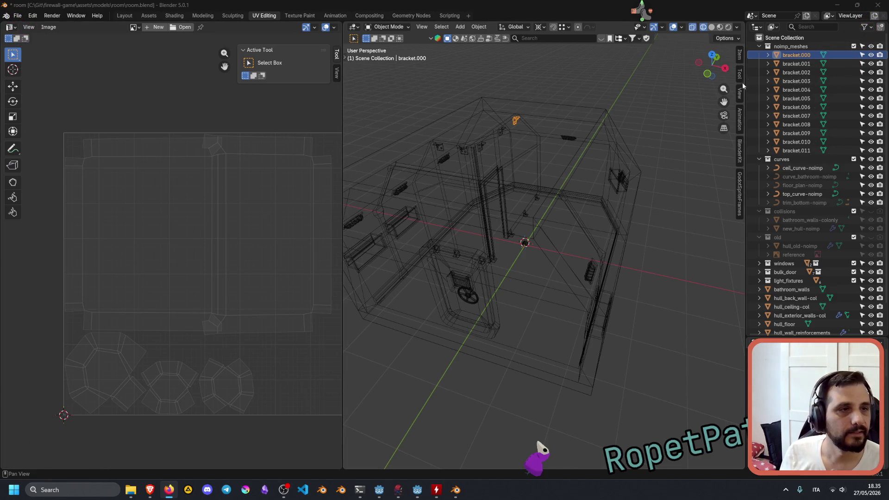
Select bracket.001, then deselect all objects and orbit around the room.
{"action": "left_click", "coordinate": [788, 65]}
{"action": "left_click", "coordinate": [637, 92]}
{"action": "middle_click_drag", "start_coordinate": [486, 207], "coordinate": [641, 152]}
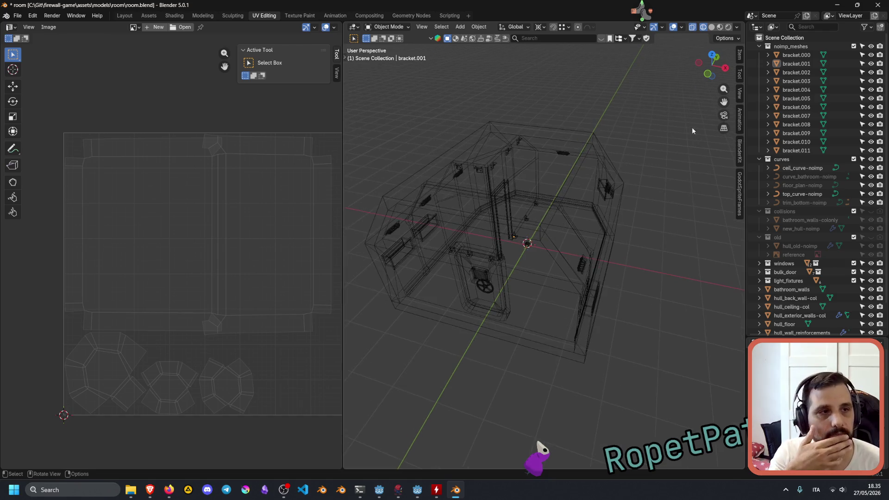
Toggle the noimp_meshes and curves exclude checkboxes, then select bracket.000 to display its UVs.
{"action": "left_click", "coordinate": [855, 47]}
{"action": "left_click", "coordinate": [855, 47]}
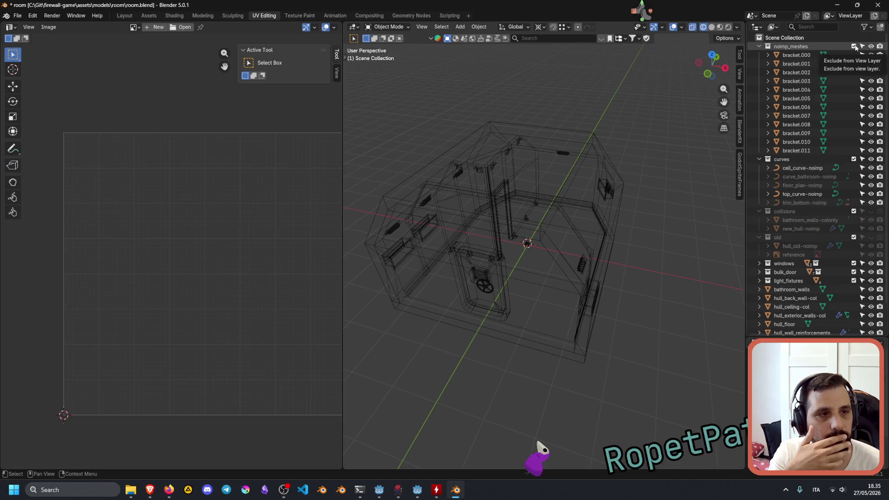
{"action": "left_click", "coordinate": [854, 159]}
{"action": "left_click", "coordinate": [854, 159]}
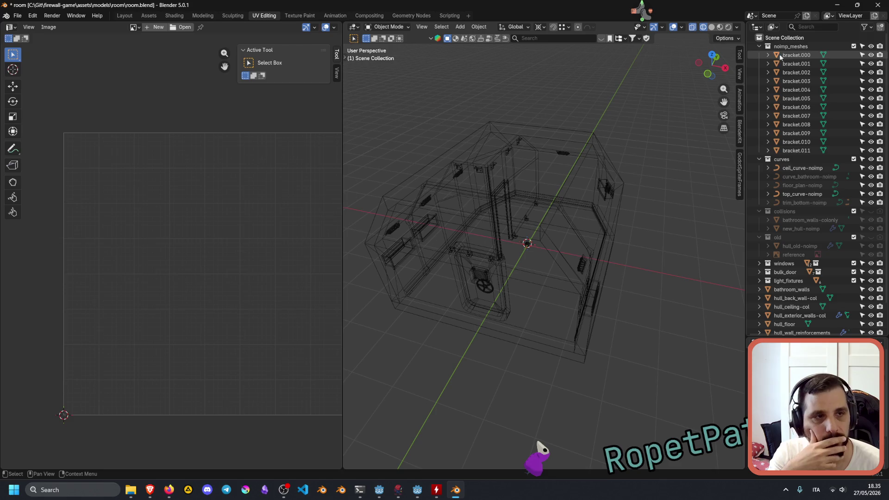
{"action": "left_click", "coordinate": [792, 47]}
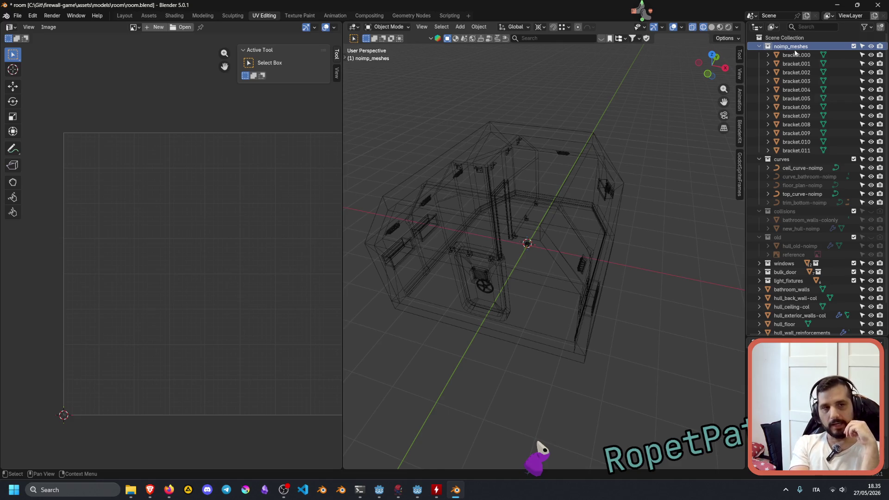
{"action": "left_click", "coordinate": [796, 54]}
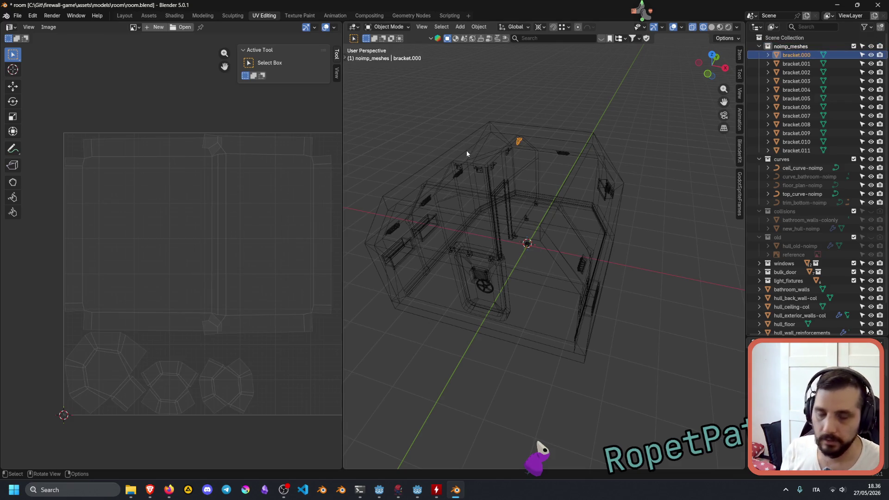
{"action": "key", "text": "alt+d"}
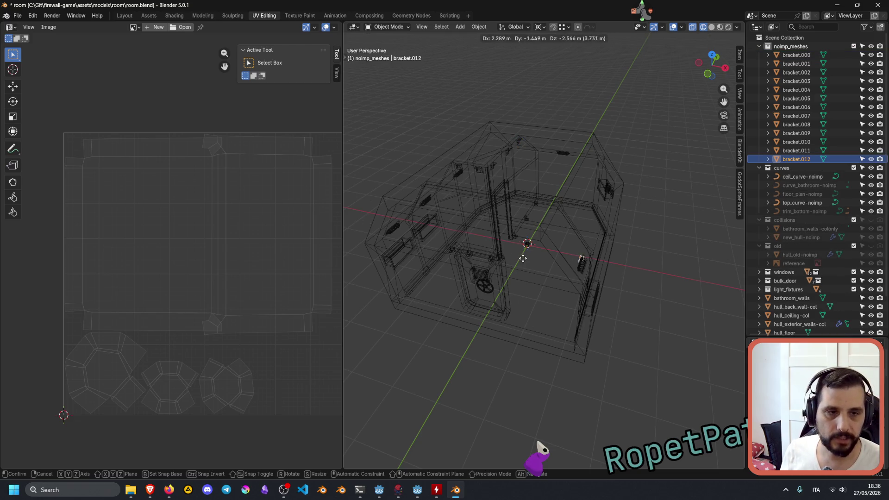
{"action": "right_click", "coordinate": [526, 248]}
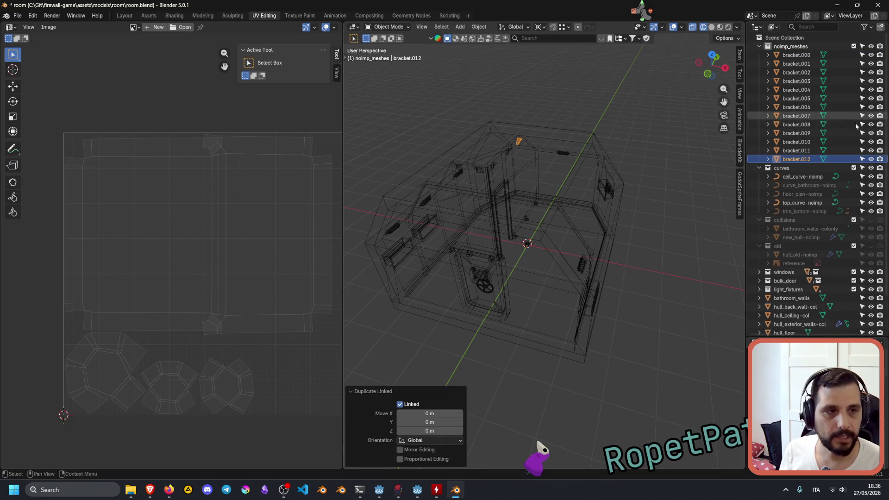
{"action": "double_click", "coordinate": [797, 159]}
{"action": "key", "text": "End"}
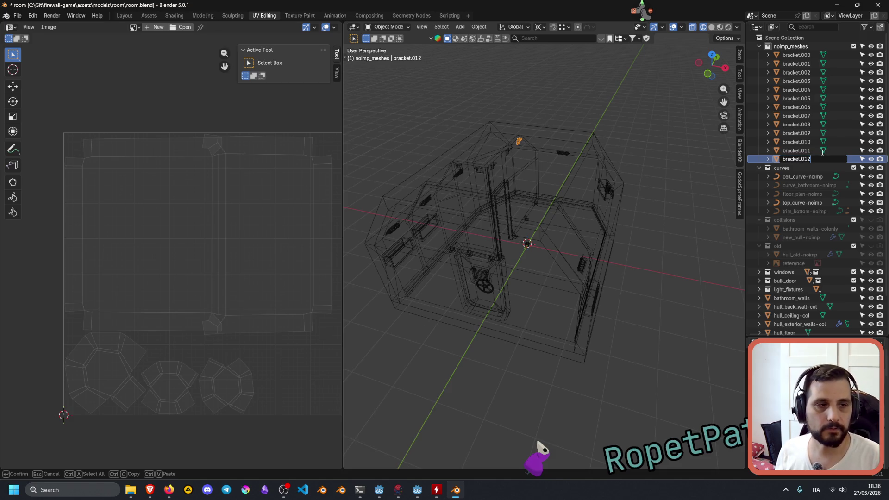
{"action": "key", "text": "BackSpace"}
{"action": "key", "text": "BackSpace"}
{"action": "key", "text": "BackSpace"}
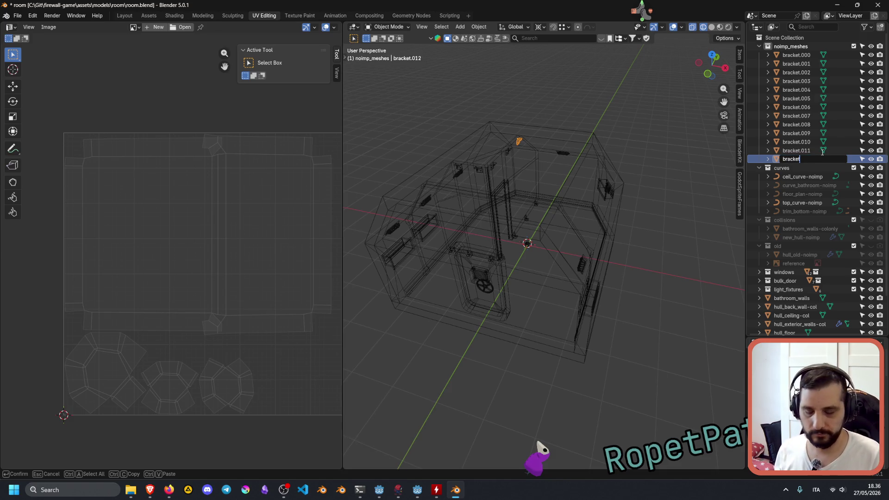
{"action": "type", "text": "-noimp"}
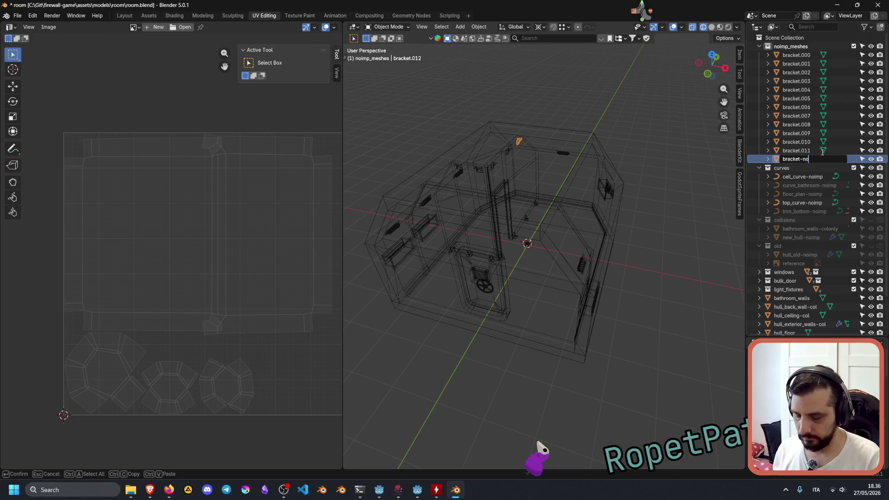
{"action": "key", "text": "Return"}
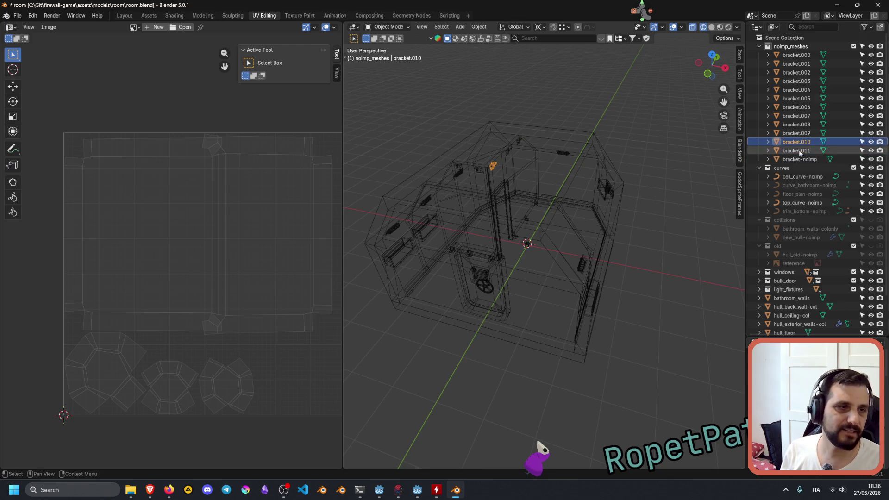
{"action": "key", "text": "Delete"}
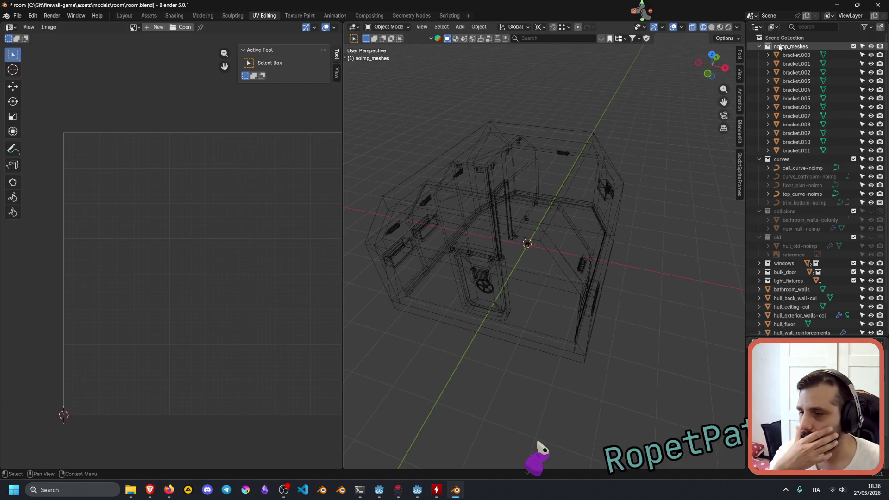
{"action": "mouse_move", "coordinate": [645, 124]}
{"action": "middle_mouse_down"}
{"action": "mouse_move", "coordinate": [465, 222]}
{"action": "mouse_move", "coordinate": [401, 213]}
{"action": "mouse_move", "coordinate": [641, 230]}
{"action": "mouse_move", "coordinate": [570, 243]}
{"action": "mouse_move", "coordinate": [468, 392]}
{"action": "middle_mouse_up"}
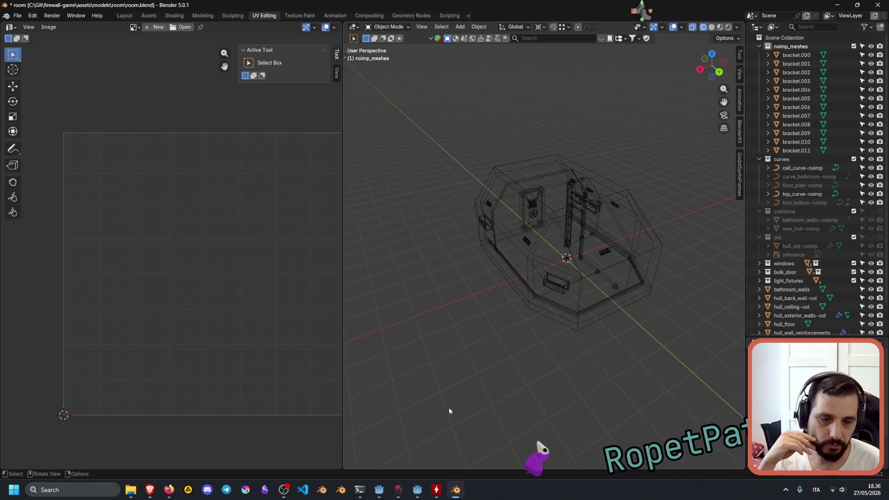
{"action": "key", "text": "alt+Tab"}
{"action": "mouse_move", "coordinate": [441, 185]}
{"action": "right_mouse_down"}
{"action": "mouse_move", "coordinate": [324, 194]}
{"action": "mouse_move", "coordinate": [320, 217]}
{"action": "mouse_move", "coordinate": [351, 204]}
{"action": "mouse_move", "coordinate": [342, 153]}
{"action": "mouse_move", "coordinate": [324, 195]}
{"action": "mouse_move", "coordinate": [380, 217]}
{"action": "mouse_move", "coordinate": [288, 204]}
{"action": "mouse_move", "coordinate": [324, 222]}
{"action": "mouse_move", "coordinate": [391, 185]}
{"action": "mouse_move", "coordinate": [342, 204]}
{"action": "mouse_move", "coordinate": [324, 199]}
{"action": "mouse_move", "coordinate": [367, 213]}
{"action": "right_mouse_up"}
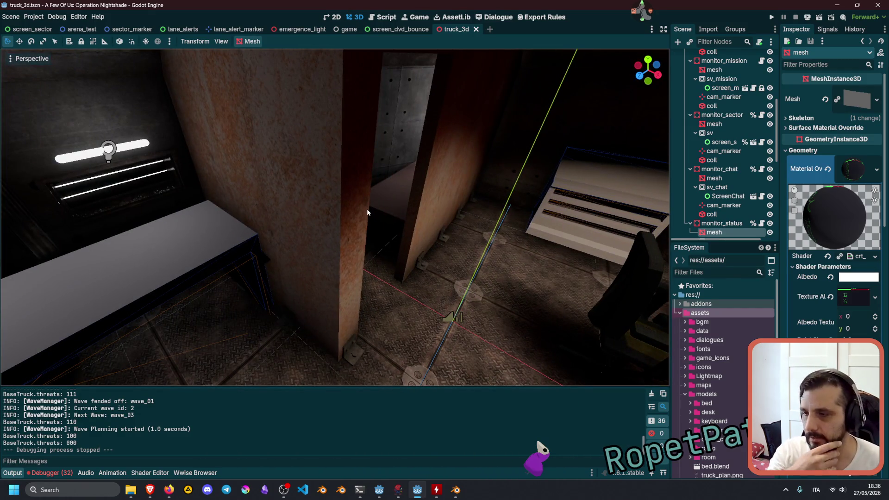
Switch from Godot back to the Blender room.blend file.
{"action": "left_click", "coordinate": [456, 489]}
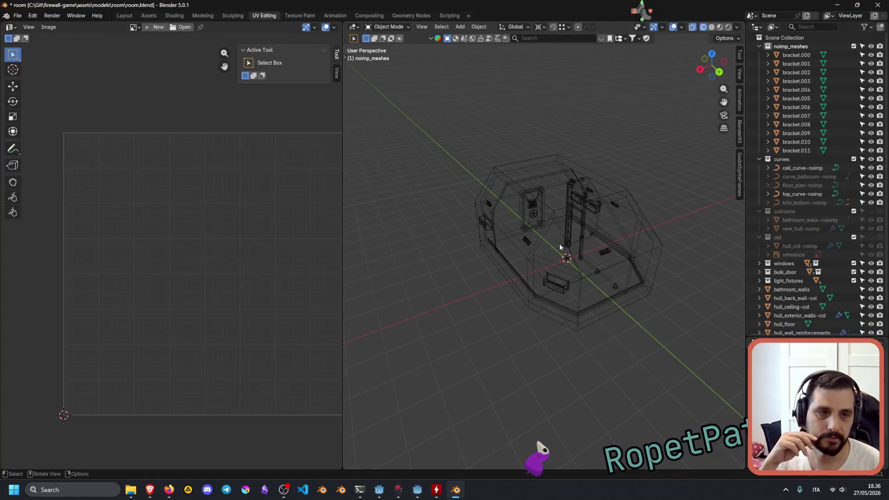
Collapse the curves, collisions and old collections in the Outliner.
{"action": "mouse_move", "coordinate": [499, 245]}
{"action": "middle_mouse_down"}
{"action": "mouse_move", "coordinate": [576, 260]}
{"action": "mouse_move", "coordinate": [646, 258]}
{"action": "middle_mouse_up"}
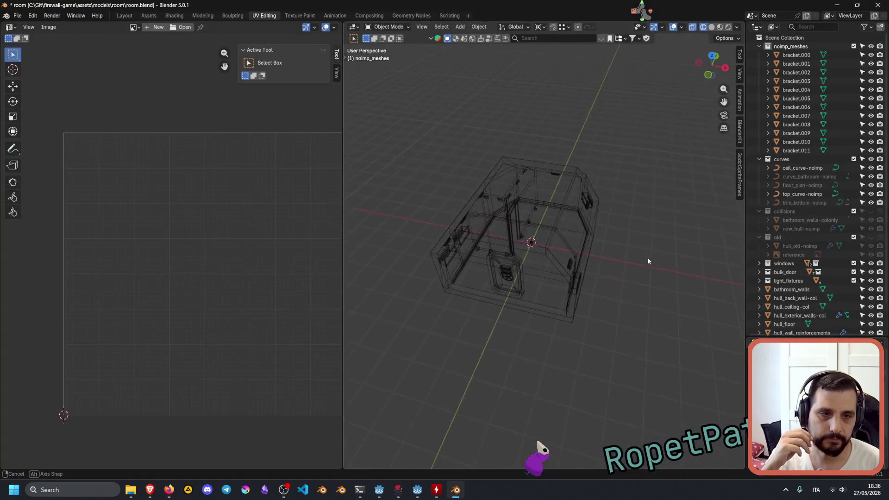
{"action": "scroll", "coordinate": [551, 239], "scroll_direction": "up", "scroll_amount": 6}
{"action": "scroll", "coordinate": [551, 240], "scroll_direction": "down", "scroll_amount": 5}
{"action": "middle_click_drag", "start_coordinate": [554, 248], "coordinate": [591, 240]}
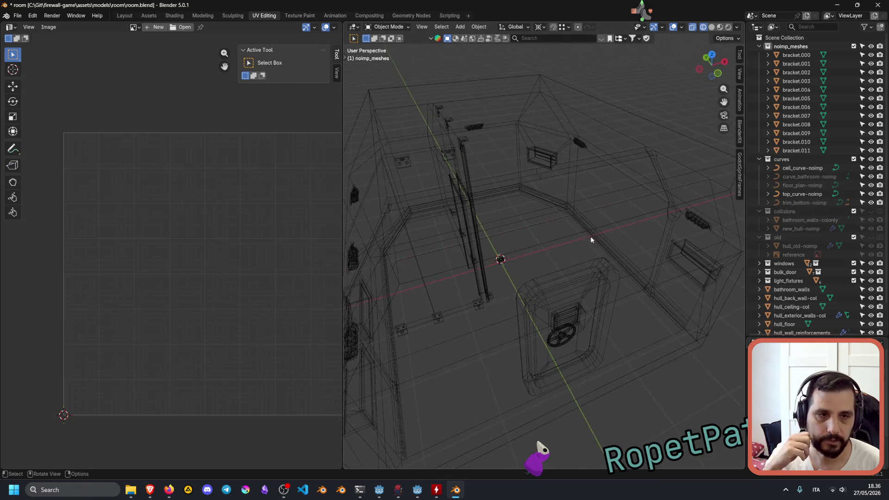
{"action": "left_click", "coordinate": [759, 160]}
{"action": "left_click", "coordinate": [759, 168]}
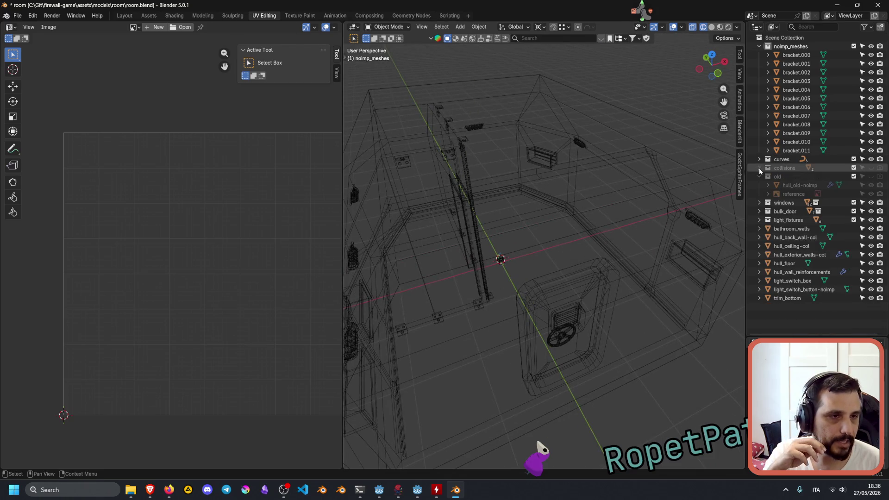
{"action": "left_click", "coordinate": [760, 176]}
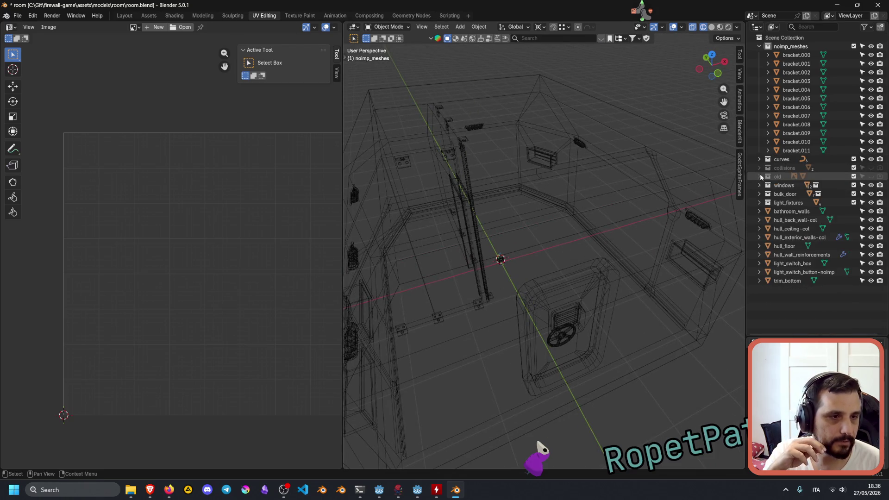
Select light_switch_box, frame it, and switch the viewport to Solid shading.
{"action": "left_click", "coordinate": [795, 265]}
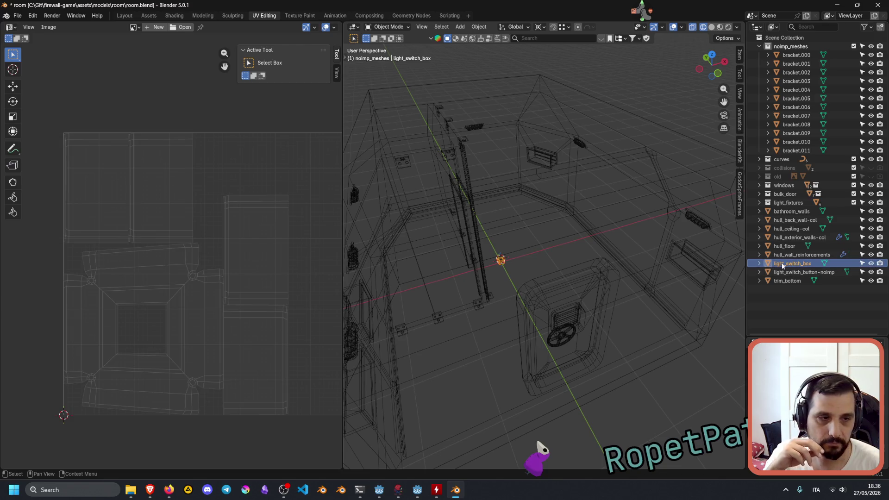
{"action": "scroll", "coordinate": [546, 261], "scroll_direction": "up", "scroll_amount": 2}
{"action": "key", "text": "KP_Decimal"}
{"action": "scroll", "coordinate": [570, 246], "scroll_direction": "down", "scroll_amount": 5}
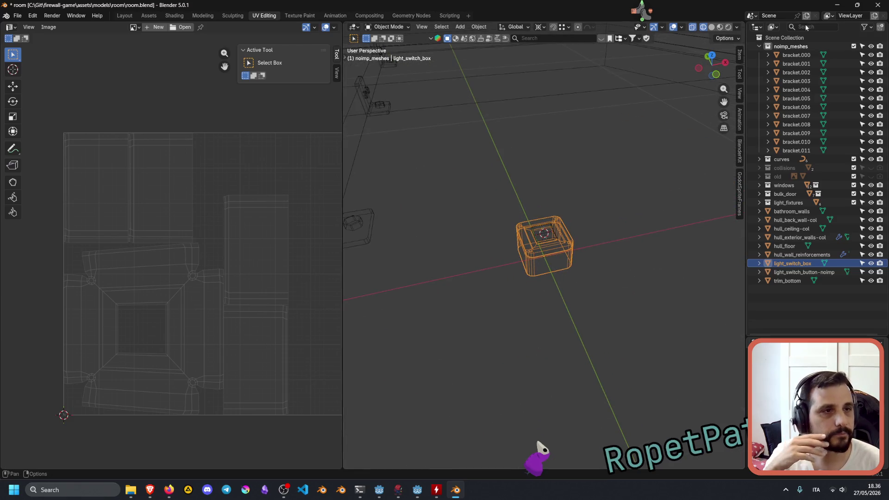
{"action": "left_click", "coordinate": [712, 27]}
{"action": "mouse_move", "coordinate": [586, 204]}
{"action": "middle_mouse_down"}
{"action": "mouse_move", "coordinate": [513, 202]}
{"action": "mouse_move", "coordinate": [512, 191]}
{"action": "middle_mouse_up"}
{"action": "left_click", "coordinate": [513, 191]}
{"action": "mouse_move", "coordinate": [562, 224]}
{"action": "middle_mouse_down"}
{"action": "mouse_move", "coordinate": [629, 218]}
{"action": "mouse_move", "coordinate": [641, 182]}
{"action": "mouse_move", "coordinate": [631, 139]}
{"action": "mouse_move", "coordinate": [626, 276]}
{"action": "mouse_move", "coordinate": [666, 208]}
{"action": "mouse_move", "coordinate": [646, 206]}
{"action": "middle_mouse_up"}
{"action": "key", "text": "shift+s"}
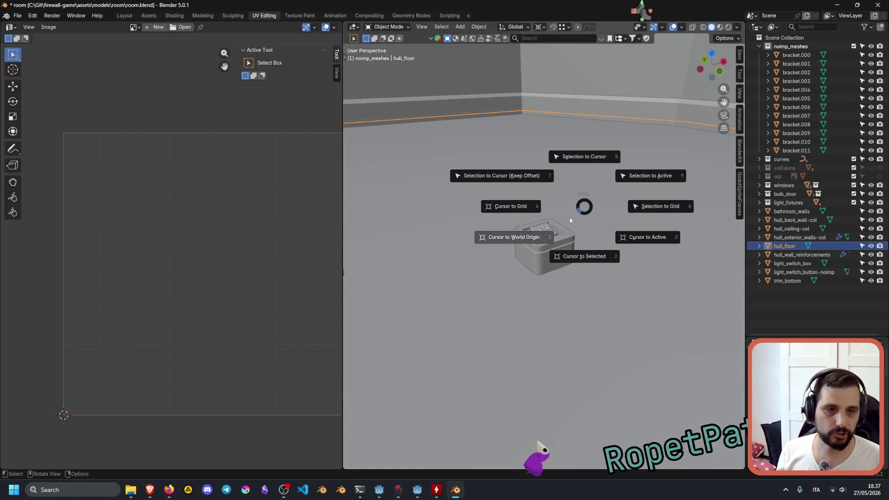
Snap the 3D cursor to the selection with Cursor to Selected and switch to the Layout workspace.
{"action": "left_click", "coordinate": [596, 252]}
{"action": "mouse_move", "coordinate": [596, 251]}
{"action": "middle_mouse_down"}
{"action": "mouse_move", "coordinate": [470, 256]}
{"action": "mouse_move", "coordinate": [601, 224]}
{"action": "mouse_move", "coordinate": [588, 284]}
{"action": "mouse_move", "coordinate": [616, 227]}
{"action": "mouse_move", "coordinate": [576, 240]}
{"action": "middle_mouse_up"}
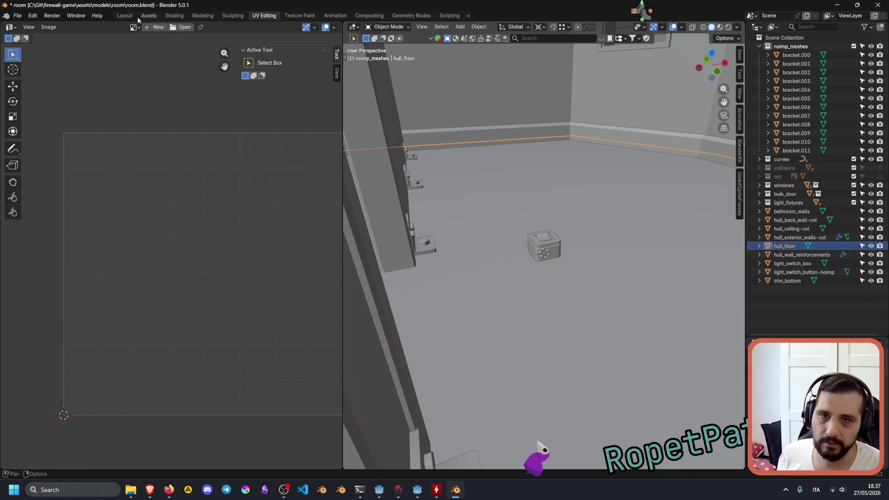
{"action": "left_click", "coordinate": [125, 15]}
{"action": "mouse_move", "coordinate": [357, 206]}
{"action": "middle_mouse_down"}
{"action": "mouse_move", "coordinate": [413, 258]}
{"action": "mouse_move", "coordinate": [421, 243]}
{"action": "middle_mouse_up"}
Hide the back wall and ceiling, briefly hiding then restoring the door hatch.
{"action": "left_click", "coordinate": [414, 248]}
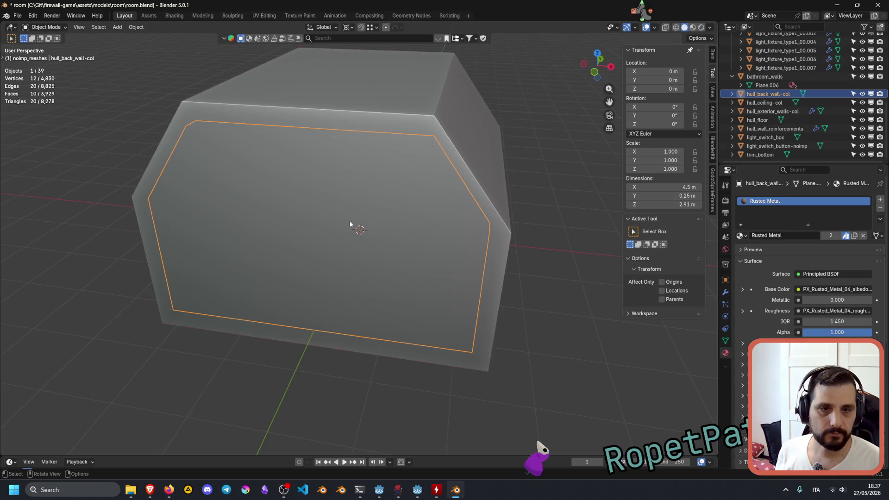
{"action": "key", "text": "h"}
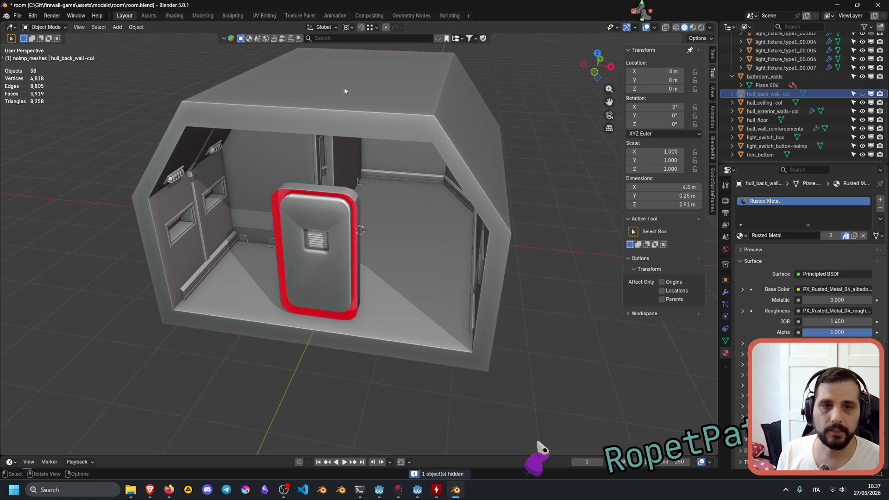
{"action": "left_click", "coordinate": [344, 88]}
{"action": "key", "text": "h"}
{"action": "left_click", "coordinate": [317, 238]}
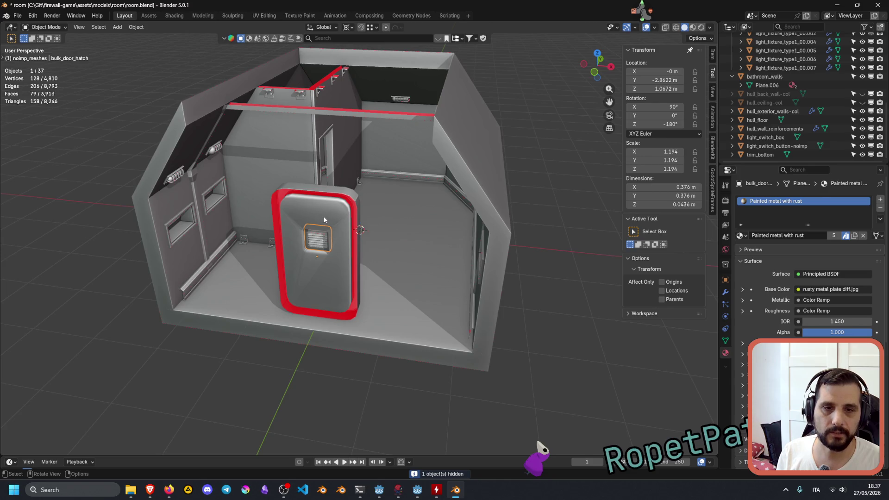
{"action": "key", "text": "h"}
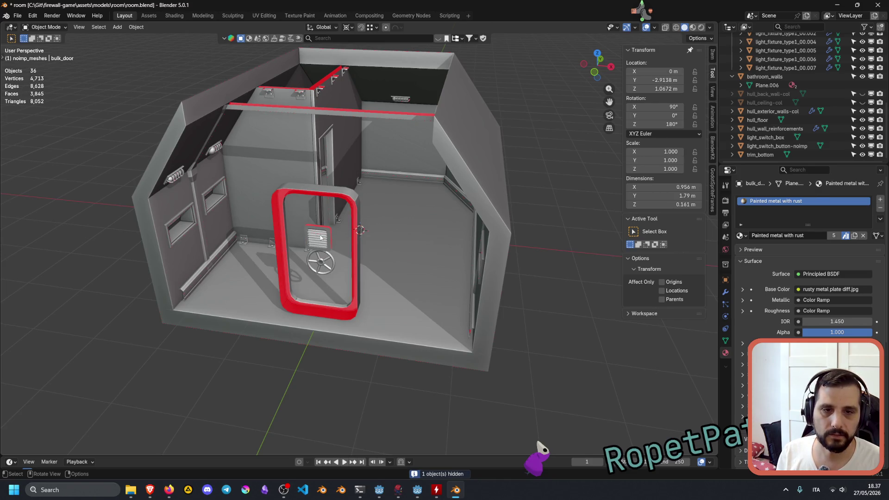
{"action": "key", "text": "ctrl+z"}
Frame light_switch_box up close and switch the viewport to Material Preview.
{"action": "middle_click_drag", "start_coordinate": [391, 231], "coordinate": [358, 267]}
{"action": "left_click", "coordinate": [358, 267]}
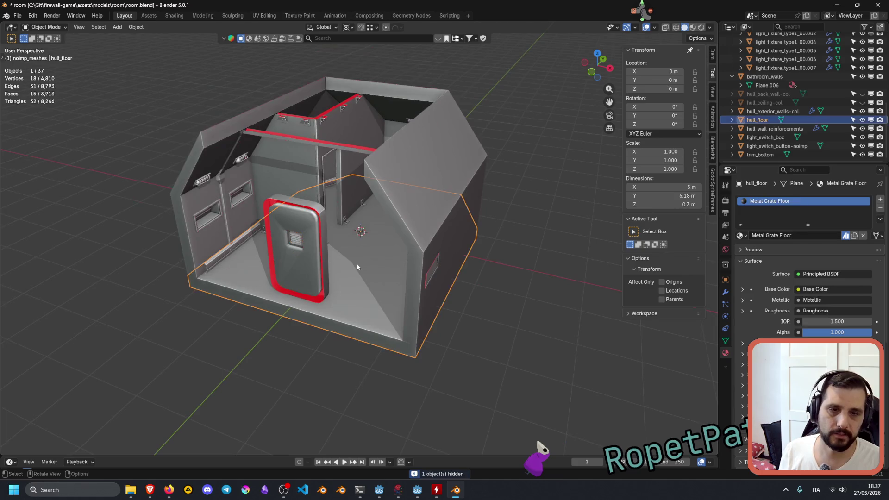
{"action": "left_click", "coordinate": [357, 233]}
{"action": "key", "text": "KP_Decimal"}
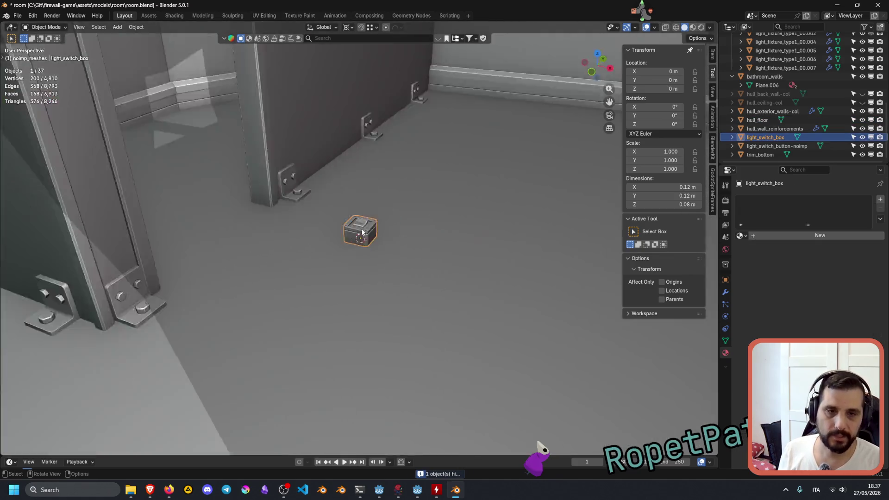
{"action": "scroll", "coordinate": [363, 230], "scroll_direction": "down", "scroll_amount": 8}
{"action": "mouse_move", "coordinate": [363, 230]}
{"action": "middle_mouse_down"}
{"action": "mouse_move", "coordinate": [410, 245]}
{"action": "mouse_move", "coordinate": [430, 194]}
{"action": "mouse_move", "coordinate": [606, 41]}
{"action": "middle_mouse_up"}
{"action": "scroll", "coordinate": [394, 245], "scroll_direction": "up", "scroll_amount": 5}
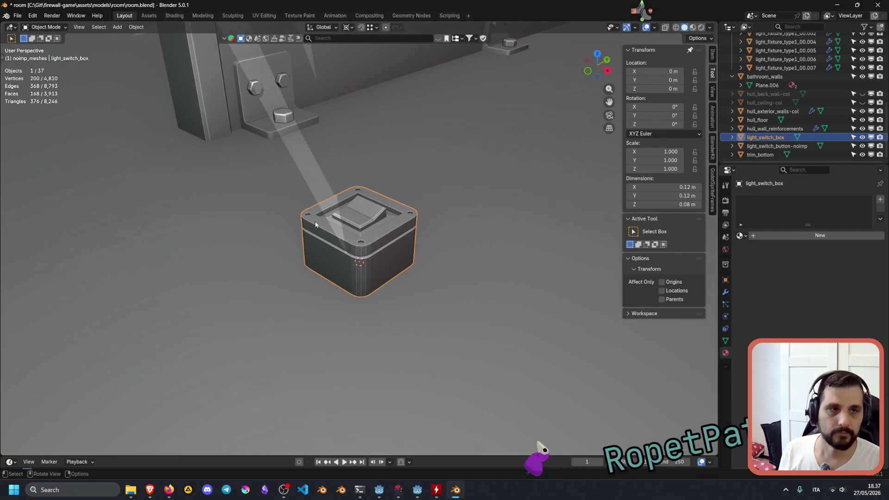
{"action": "key", "text": "z"}
{"action": "mouse_move", "coordinate": [489, 153]}
{"action": "middle_mouse_down"}
{"action": "mouse_move", "coordinate": [468, 246]}
{"action": "mouse_move", "coordinate": [454, 240]}
{"action": "mouse_move", "coordinate": [378, 260]}
{"action": "middle_mouse_up"}
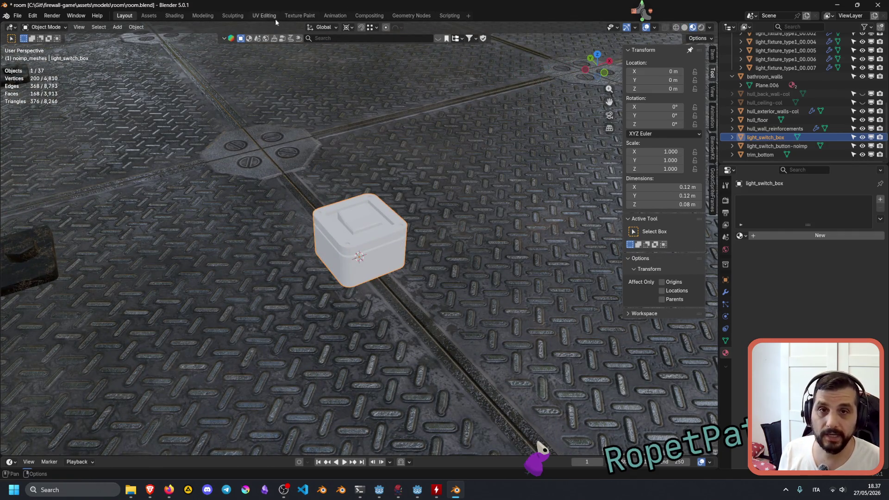
{"action": "left_click", "coordinate": [263, 16]}
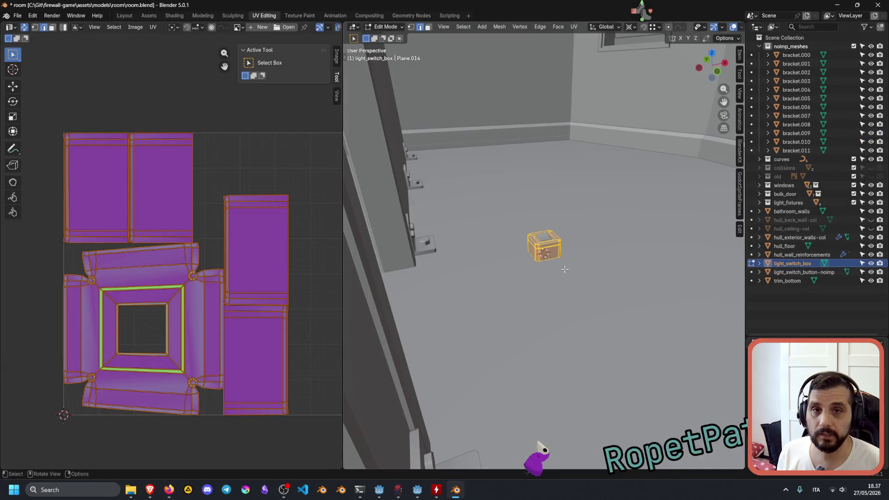
{"action": "scroll", "coordinate": [527, 227], "scroll_direction": "up", "scroll_amount": 5}
{"action": "key", "text": "alt+a"}
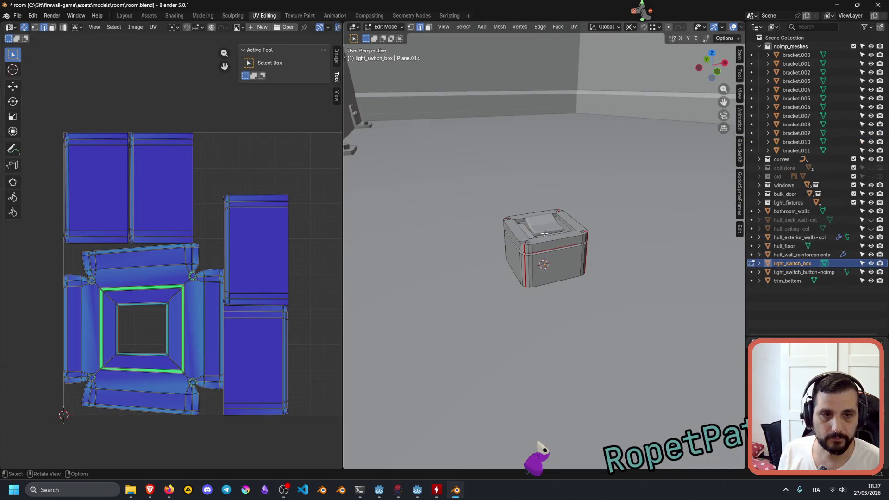
{"action": "mouse_move", "coordinate": [572, 268]}
{"action": "middle_mouse_down"}
{"action": "mouse_move", "coordinate": [645, 268]}
{"action": "mouse_move", "coordinate": [602, 259]}
{"action": "mouse_move", "coordinate": [583, 241]}
{"action": "mouse_move", "coordinate": [534, 225]}
{"action": "mouse_move", "coordinate": [537, 278]}
{"action": "mouse_move", "coordinate": [551, 289]}
{"action": "middle_mouse_up"}
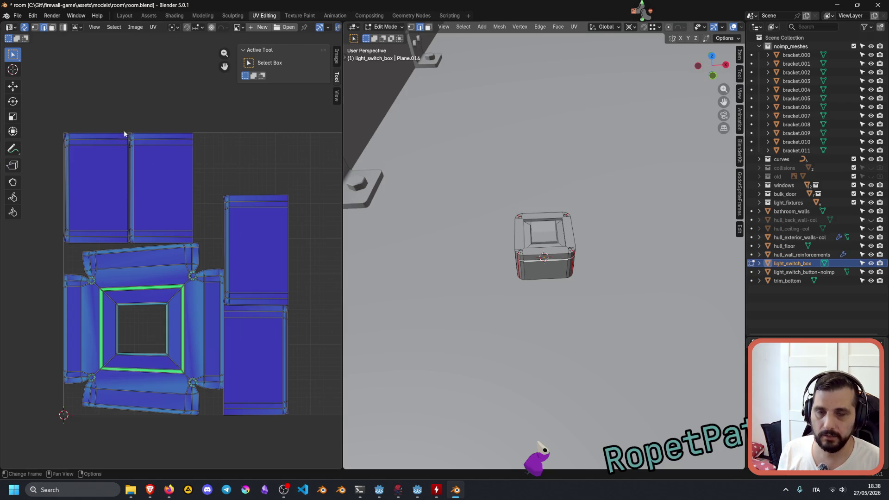
{"action": "scroll", "coordinate": [131, 226], "scroll_direction": "up", "scroll_amount": 4}
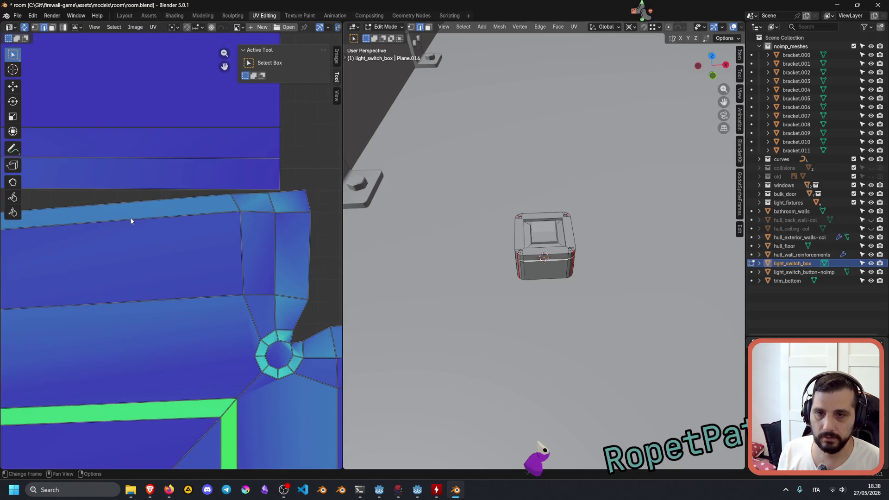
{"action": "scroll", "coordinate": [129, 163], "scroll_direction": "up", "scroll_amount": 3}
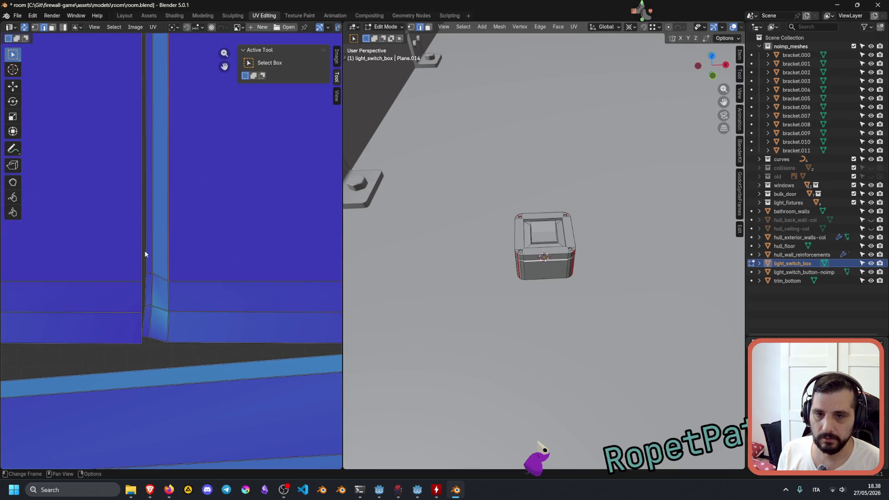
{"action": "scroll", "coordinate": [145, 253], "scroll_direction": "down", "scroll_amount": 5}
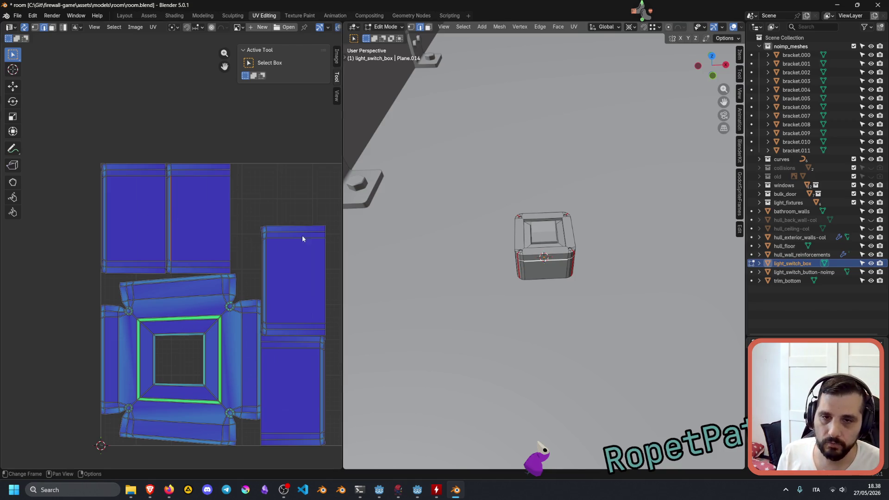
{"action": "key", "text": "l"}
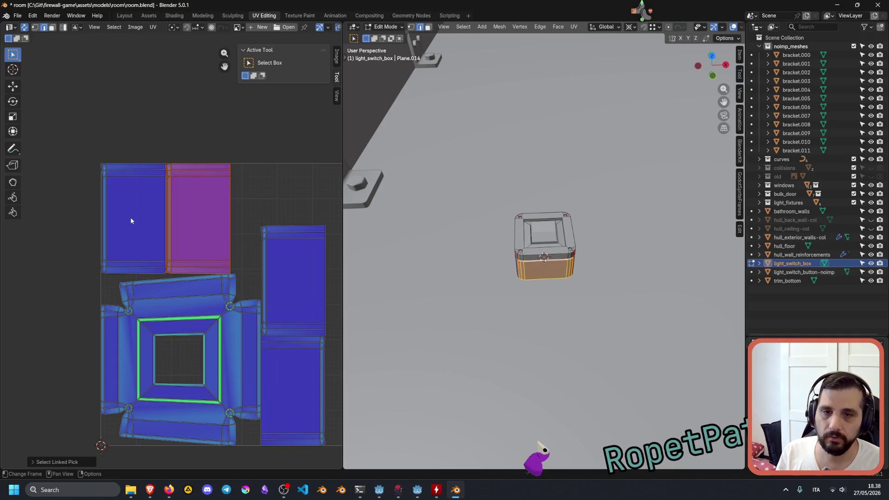
Select the side-wall islands and try Conformal, then Minimum Stretch unwraps.
{"action": "key", "text": "l"}
{"action": "key", "text": "l"}
{"action": "key", "text": "l"}
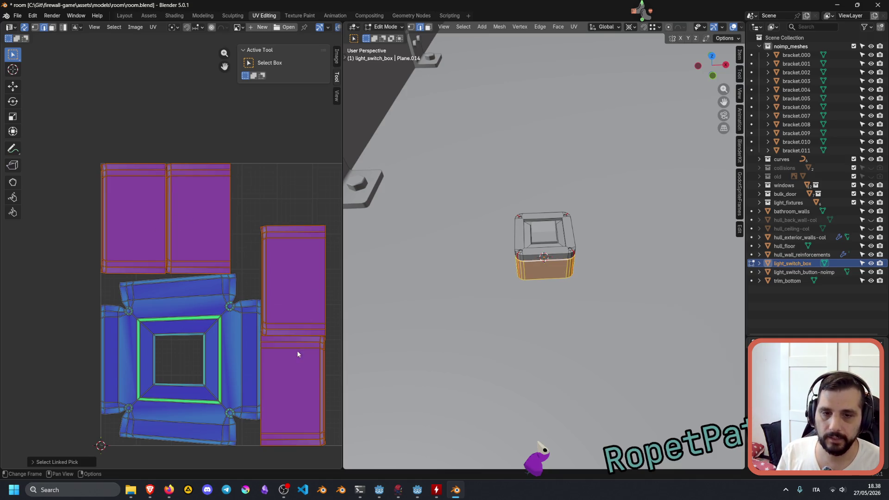
{"action": "key", "text": "u"}
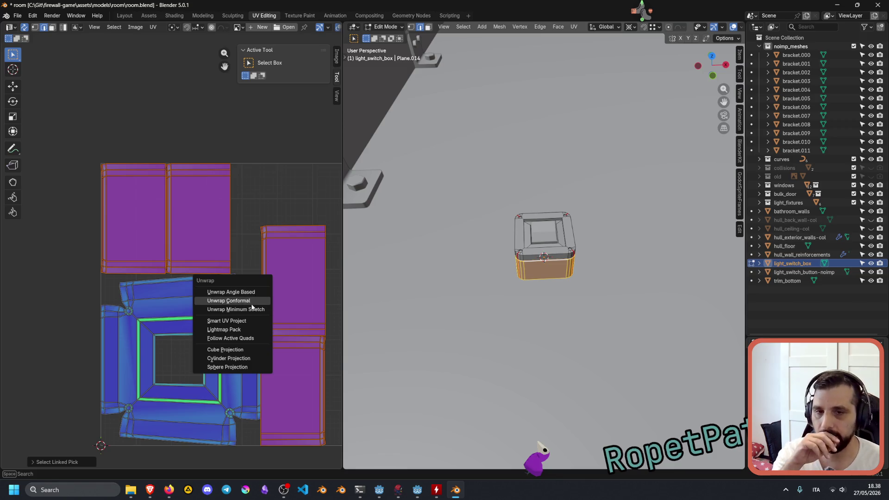
{"action": "left_click", "coordinate": [252, 305]}
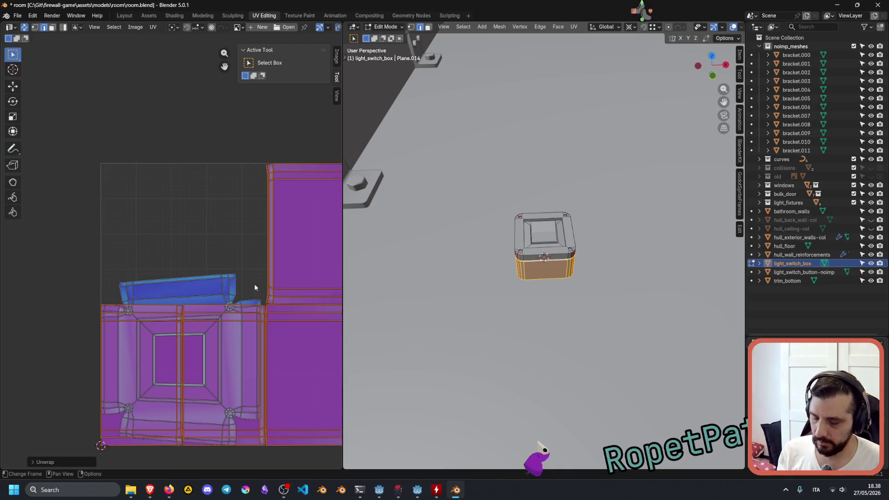
{"action": "key", "text": "u"}
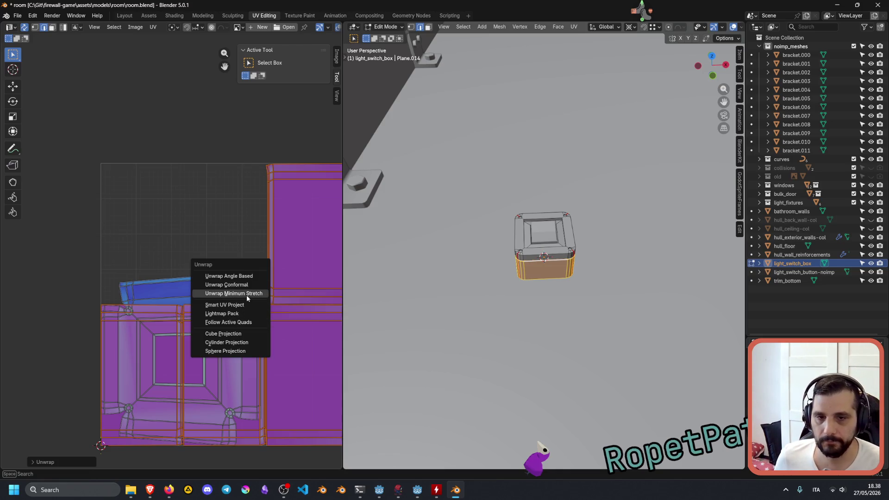
{"action": "left_click", "coordinate": [247, 295]}
{"action": "middle_click_drag", "start_coordinate": [259, 295], "coordinate": [169, 290]}
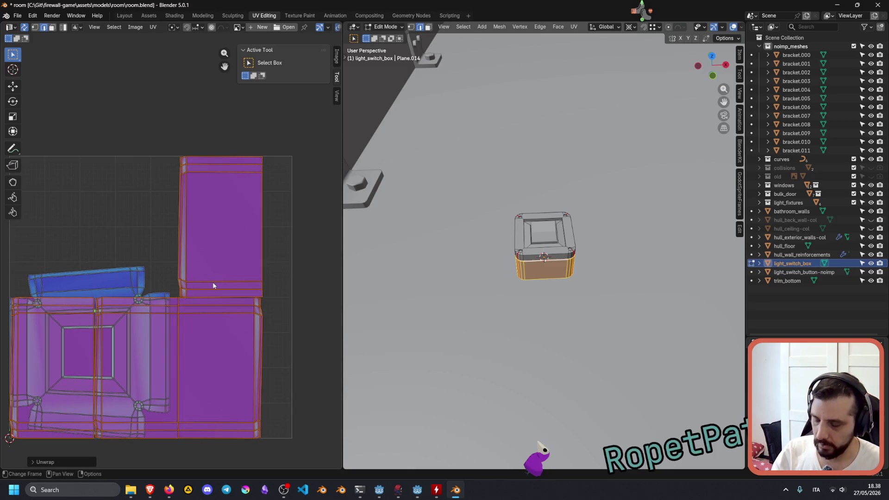
Try Smart UV Project and Follow Active Quads unwraps on the side walls.
{"action": "key", "text": "u"}
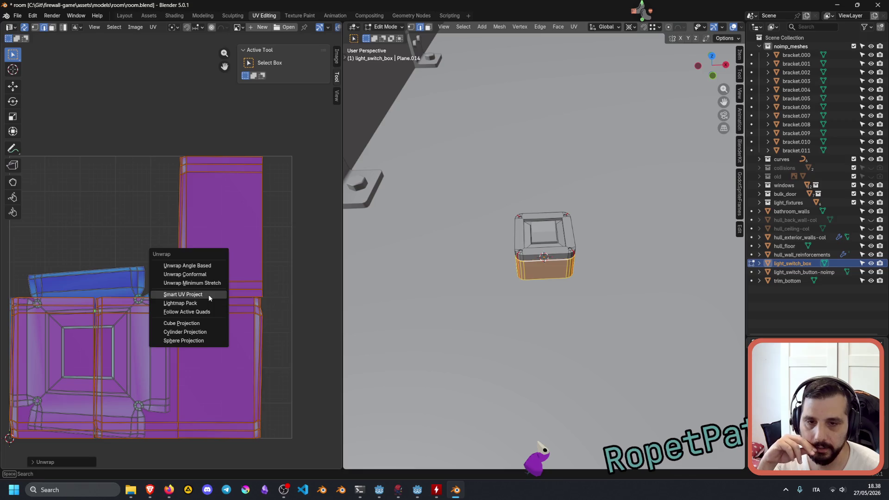
{"action": "left_click", "coordinate": [209, 294]}
{"action": "left_click", "coordinate": [210, 376]}
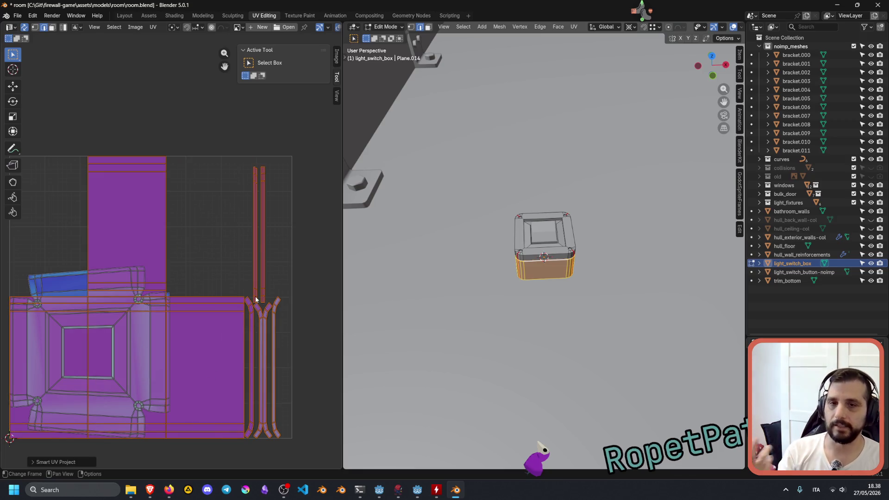
{"action": "key", "text": "u"}
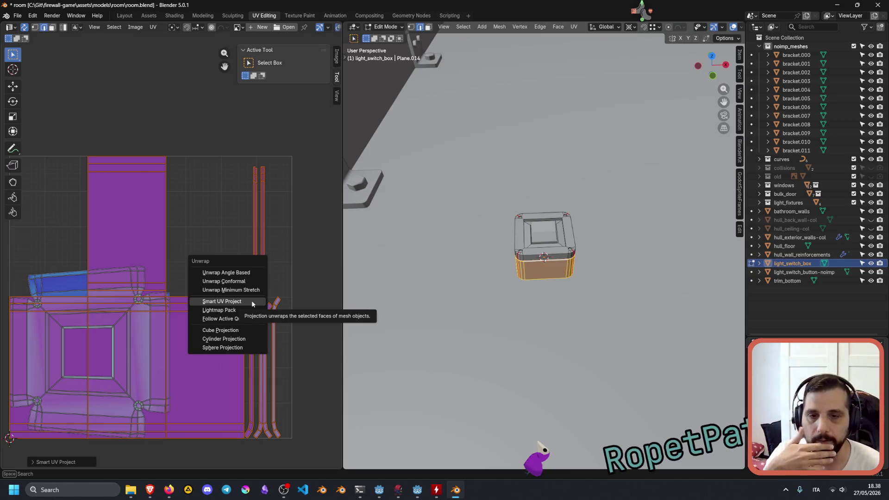
{"action": "left_click", "coordinate": [245, 319]}
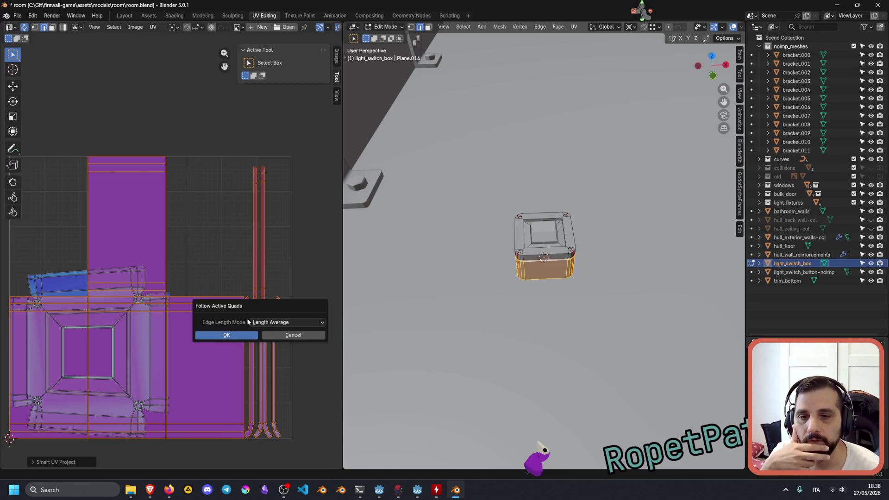
{"action": "left_click", "coordinate": [234, 336]}
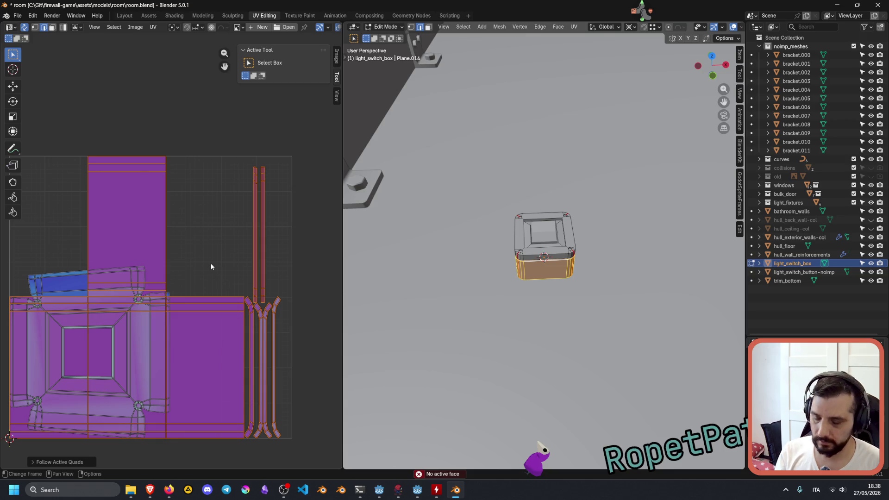
Cube-project the side walls, then settle on a standard Unwrap.
{"action": "key", "text": "u"}
{"action": "left_click", "coordinate": [203, 279]}
{"action": "key", "text": "u"}
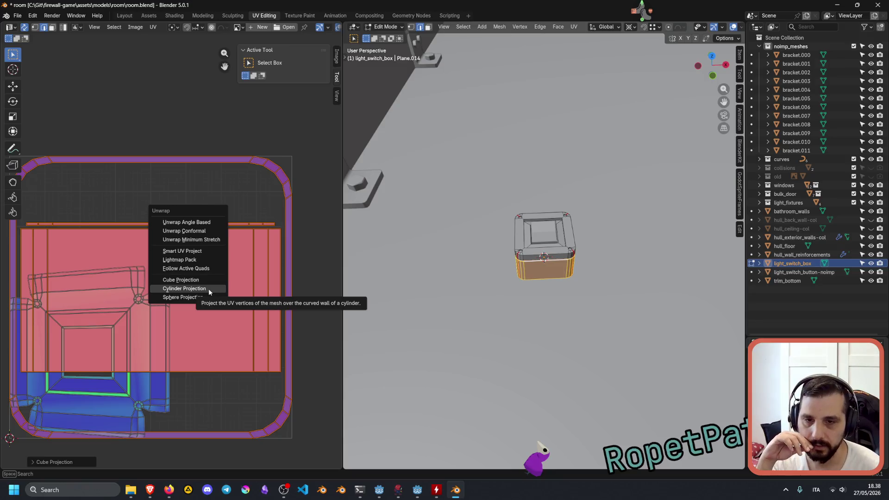
{"action": "left_click", "coordinate": [203, 222]}
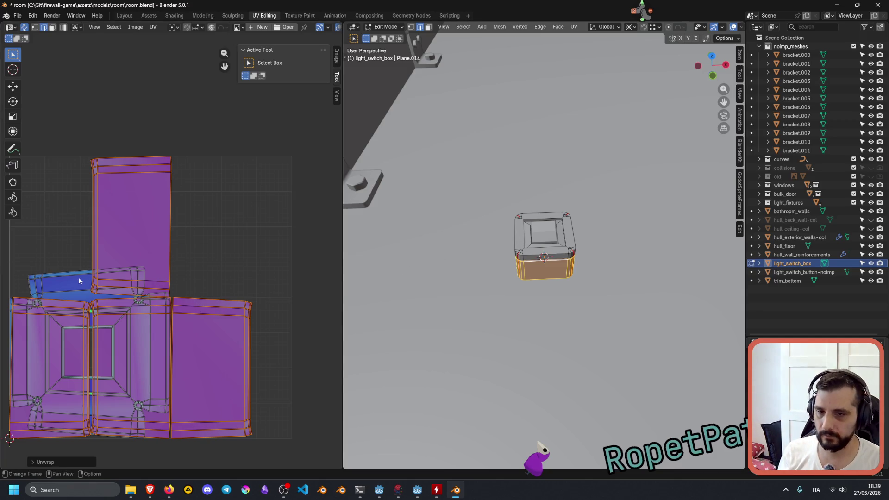
Select only the box's top frame island and unwrap it Conformal.
{"action": "key", "text": "a"}
{"action": "key", "text": "alt+a"}
{"action": "key", "text": "l"}
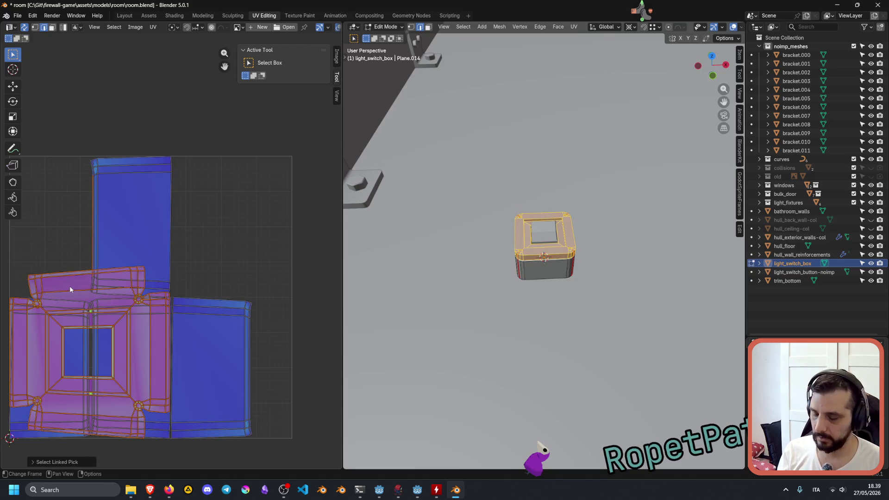
{"action": "key", "text": "u"}
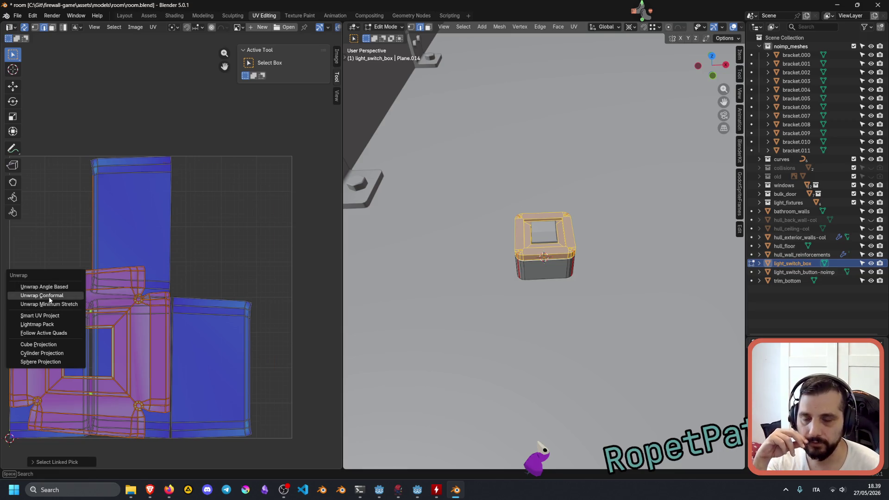
{"action": "left_click", "coordinate": [50, 298]}
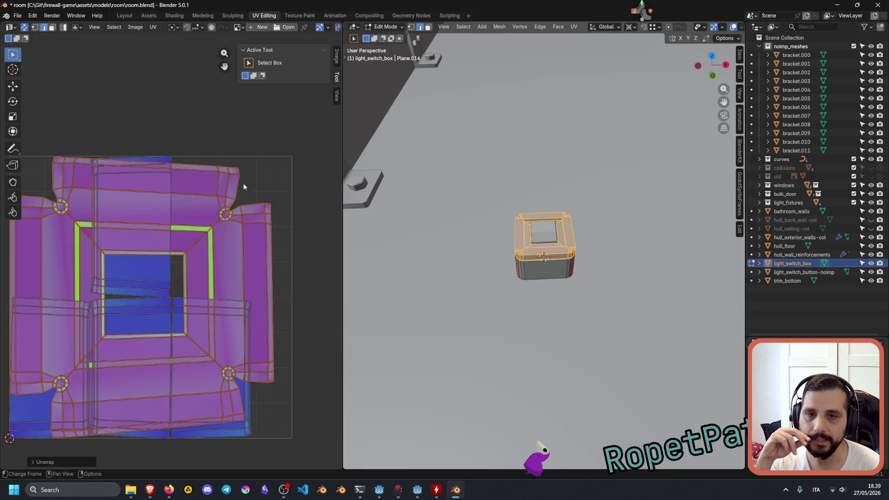
Re-unwrap the top frame Conformal, then Angle Based, and check the fitted layout.
{"action": "key", "text": "u"}
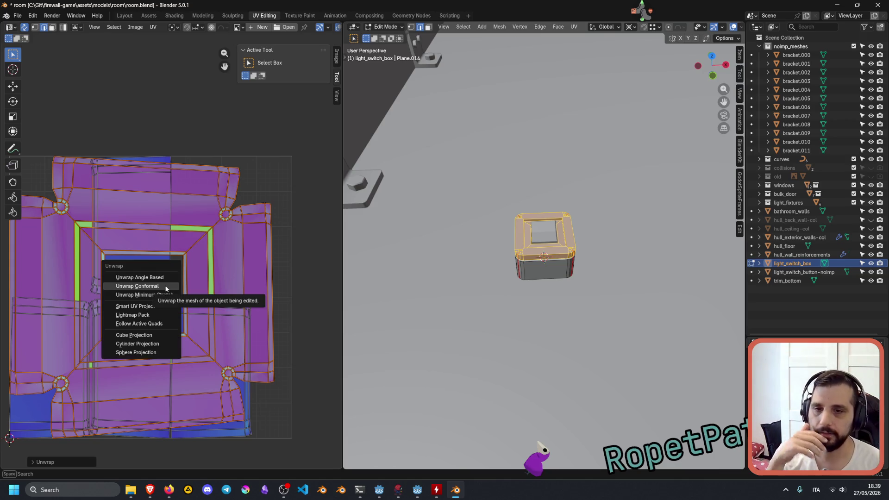
{"action": "left_click", "coordinate": [158, 281]}
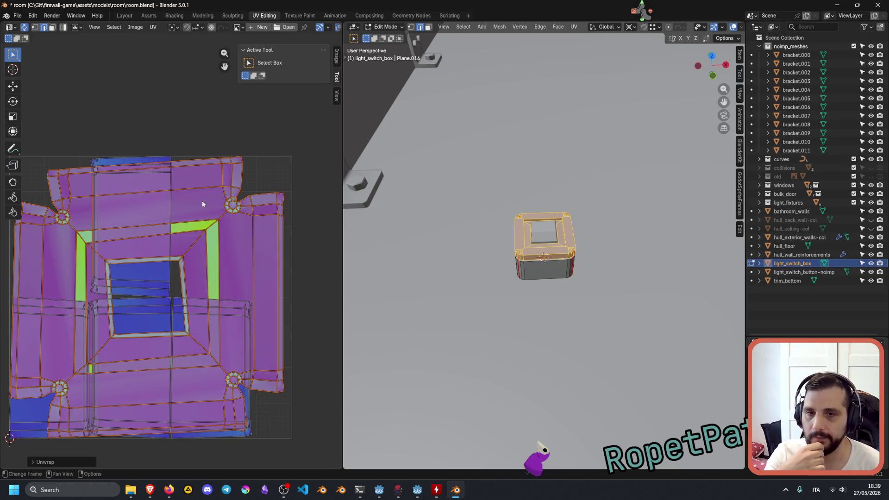
{"action": "key", "text": "u"}
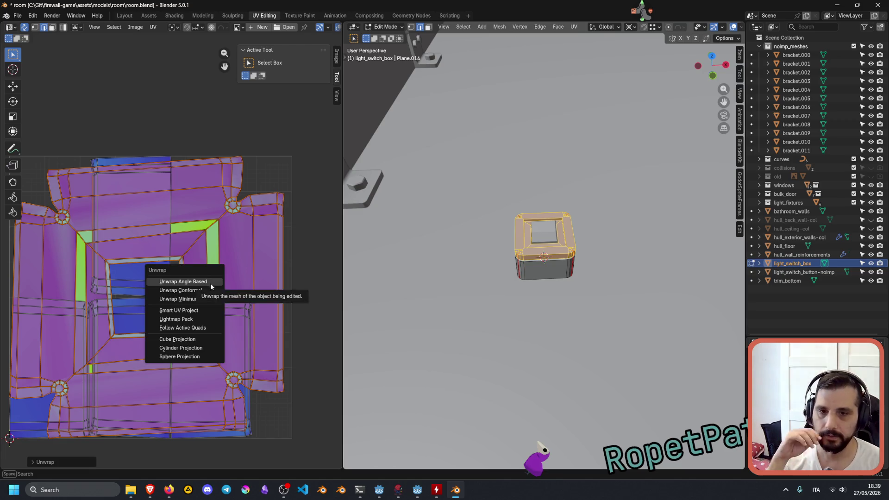
{"action": "left_click", "coordinate": [210, 295]}
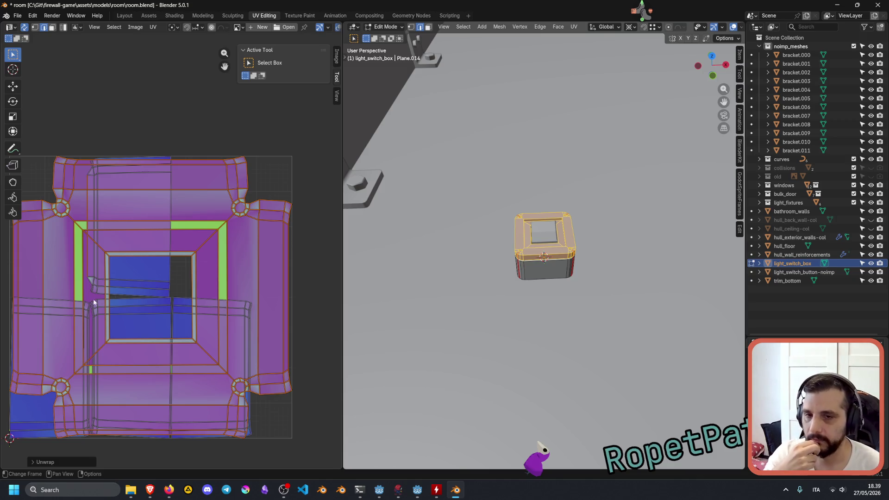
{"action": "scroll", "coordinate": [88, 303], "scroll_direction": "down", "scroll_amount": 6}
{"action": "scroll", "coordinate": [88, 303], "scroll_direction": "up", "scroll_amount": 2}
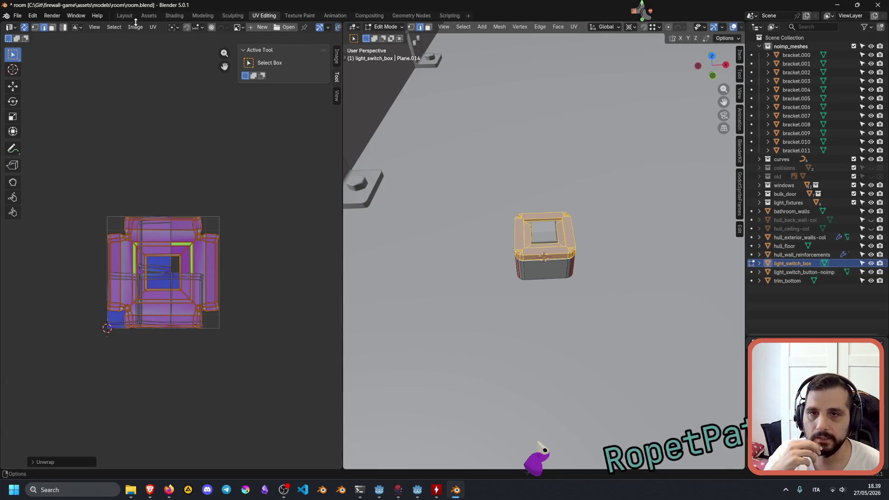
{"action": "left_click", "coordinate": [123, 16]}
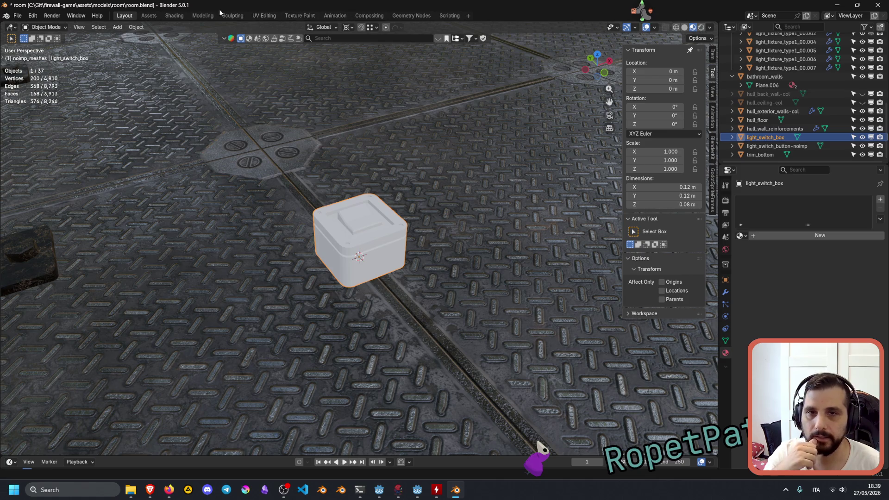
Open the Shading workspace, enlarge the 3D view, and make light_switch_button active.
{"action": "left_click", "coordinate": [174, 16]}
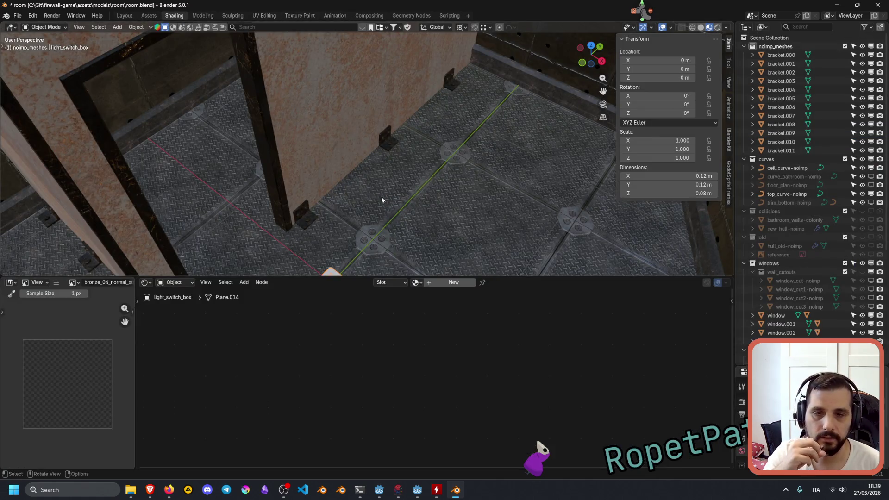
{"action": "scroll", "coordinate": [382, 199], "scroll_direction": "down", "scroll_amount": 1}
{"action": "left_click_drag", "start_coordinate": [332, 277], "coordinate": [331, 368]}
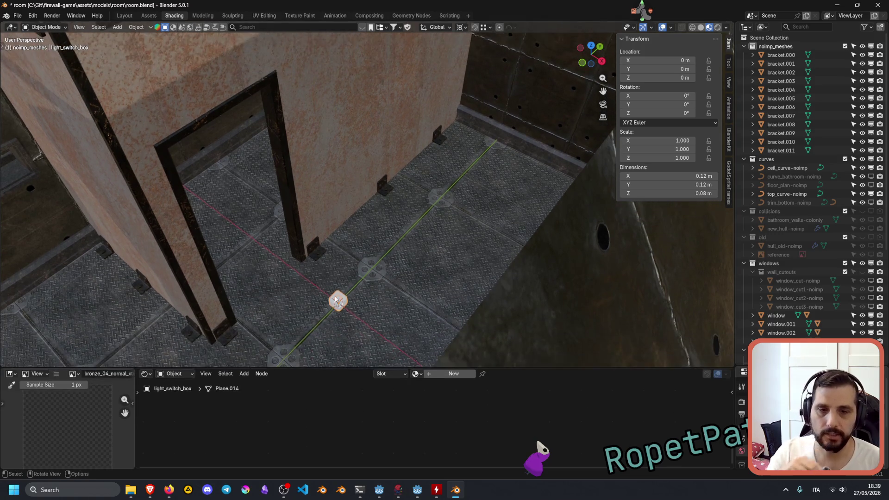
{"action": "left_click", "coordinate": [338, 298]}
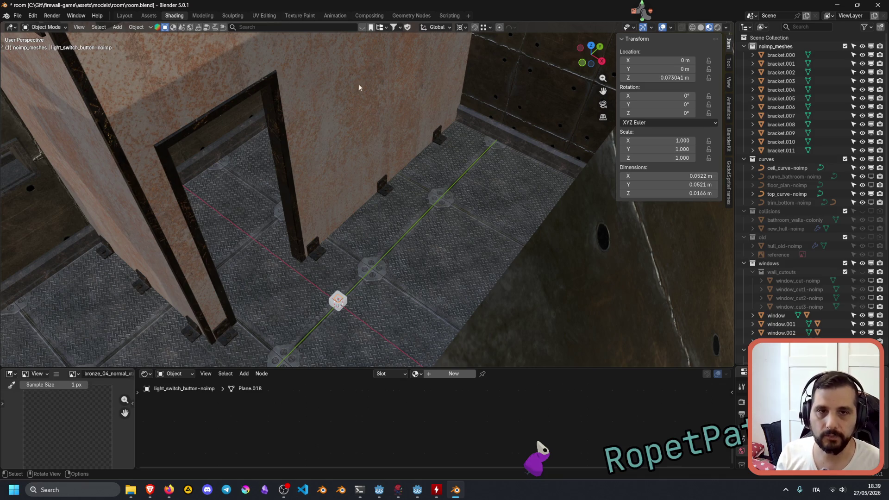
Enter Edit Mode on the button, select all faces, and unwrap them Conformal.
{"action": "left_click", "coordinate": [264, 15]}
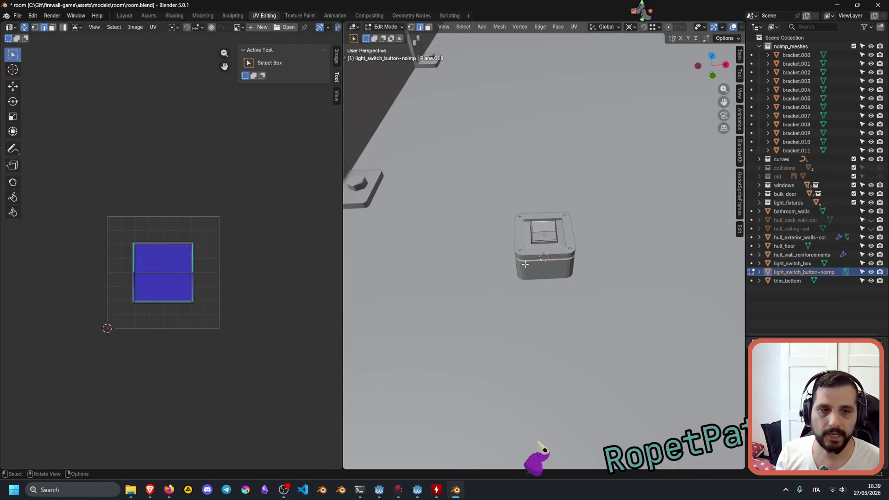
{"action": "mouse_move", "coordinate": [536, 229]}
{"action": "middle_mouse_down"}
{"action": "mouse_move", "coordinate": [546, 240]}
{"action": "mouse_move", "coordinate": [569, 229]}
{"action": "mouse_move", "coordinate": [537, 219]}
{"action": "mouse_move", "coordinate": [524, 201]}
{"action": "middle_mouse_up"}
{"action": "key", "text": "Tab"}
{"action": "scroll", "coordinate": [549, 234], "scroll_direction": "up", "scroll_amount": 8}
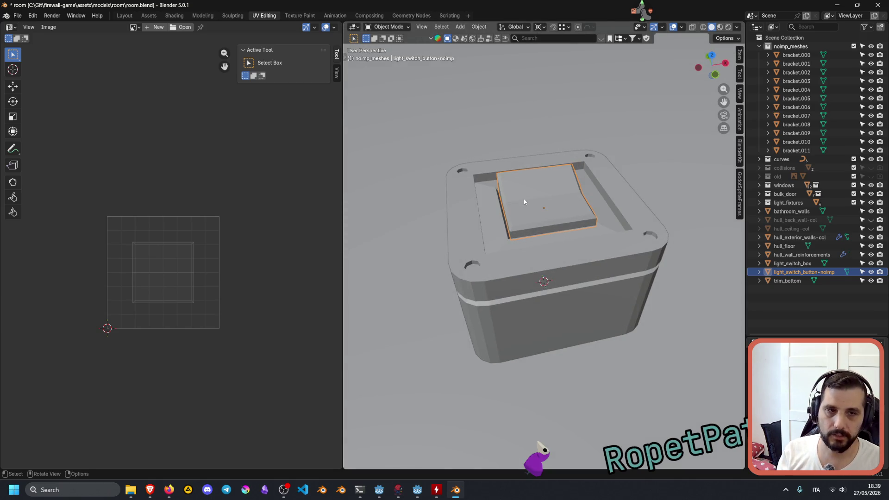
{"action": "middle_click_drag", "start_coordinate": [533, 202], "coordinate": [565, 212]}
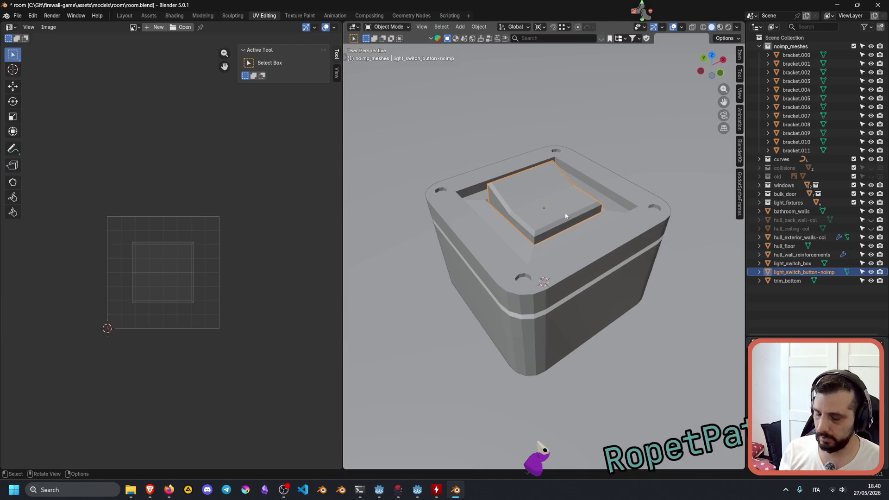
{"action": "key", "text": "Tab"}
{"action": "key", "text": "a"}
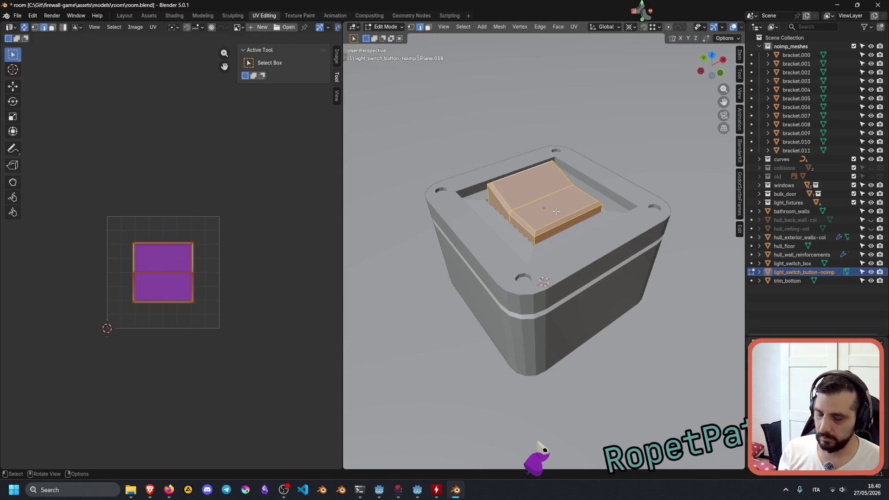
{"action": "key", "text": "u"}
{"action": "left_click", "coordinate": [555, 211]}
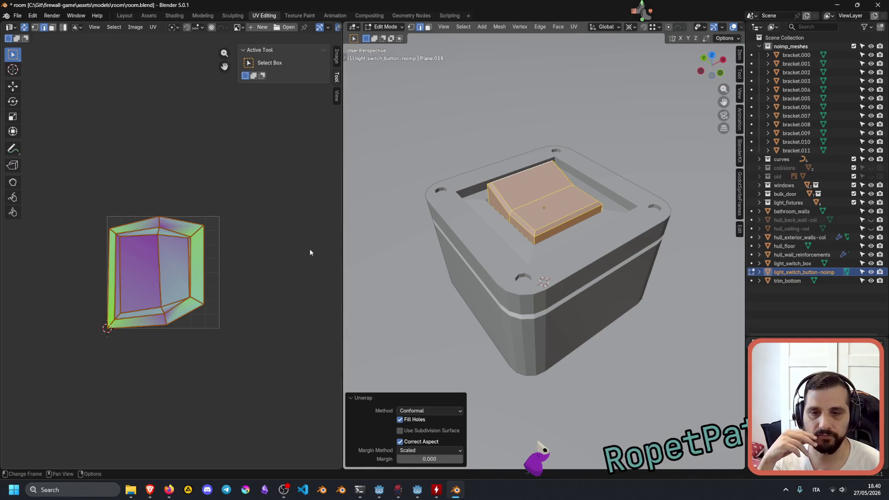
{"action": "key", "text": "u"}
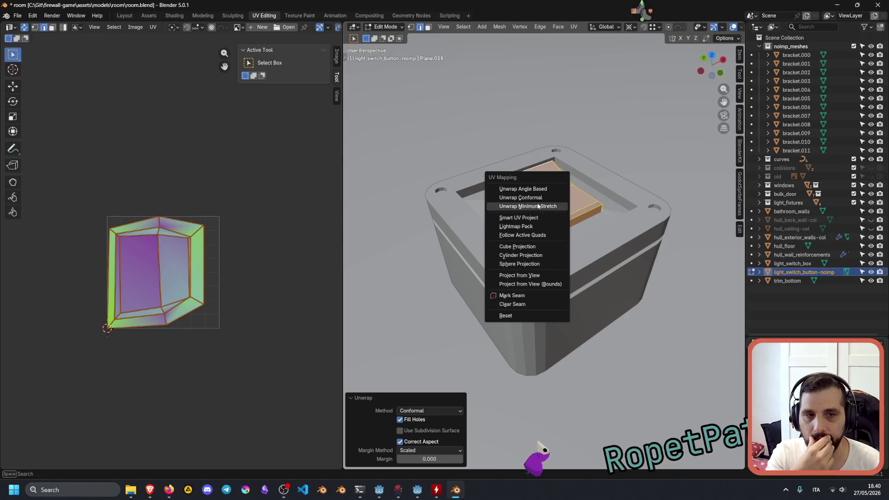
Re-unwrap the button Angle Based, then apply a Smart UV Project unwrap.
{"action": "left_click", "coordinate": [533, 189]}
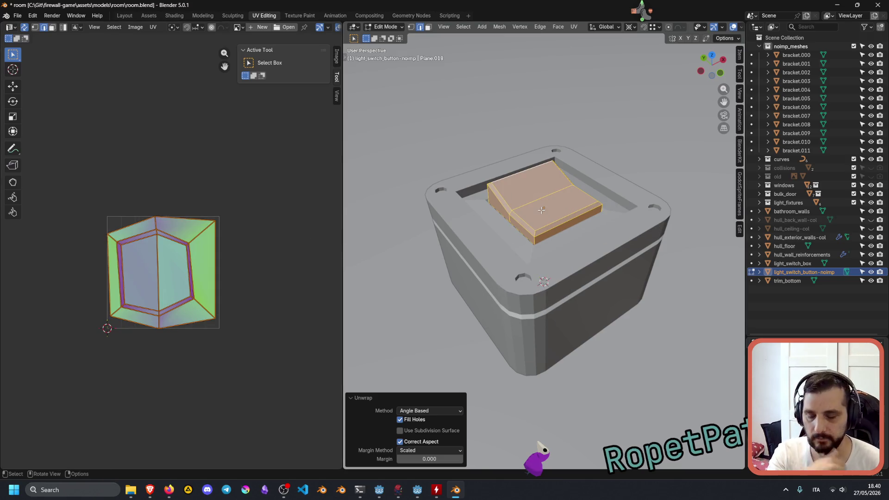
{"action": "key", "text": "u"}
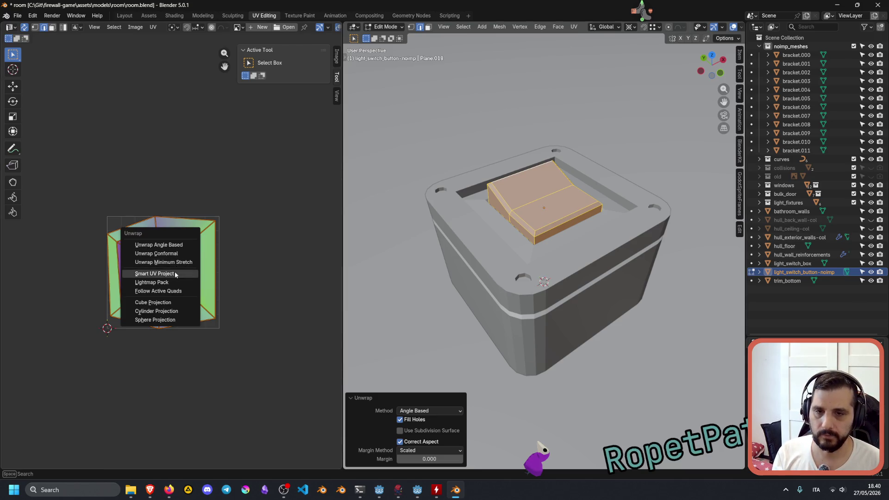
{"action": "left_click", "coordinate": [175, 274]}
{"action": "left_click", "coordinate": [166, 351]}
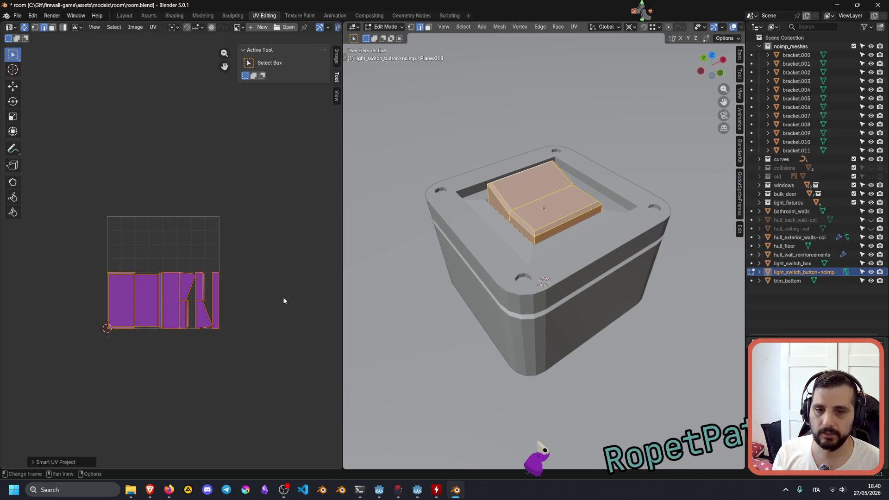
Inspect Smart UV Project's rotation and margin options, keep Scaled, and cancel.
{"action": "key", "text": "u"}
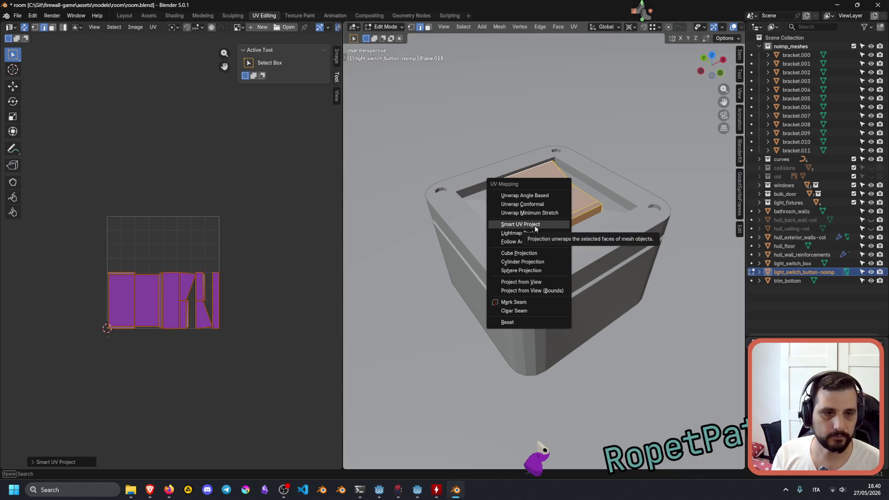
{"action": "left_click", "coordinate": [535, 226]}
{"action": "left_click", "coordinate": [565, 252]}
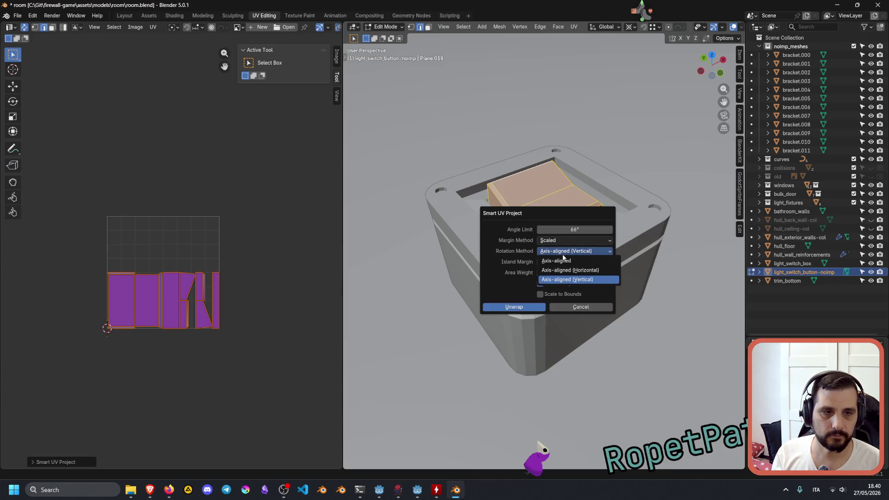
{"action": "left_click", "coordinate": [574, 255]}
{"action": "left_click", "coordinate": [562, 241]}
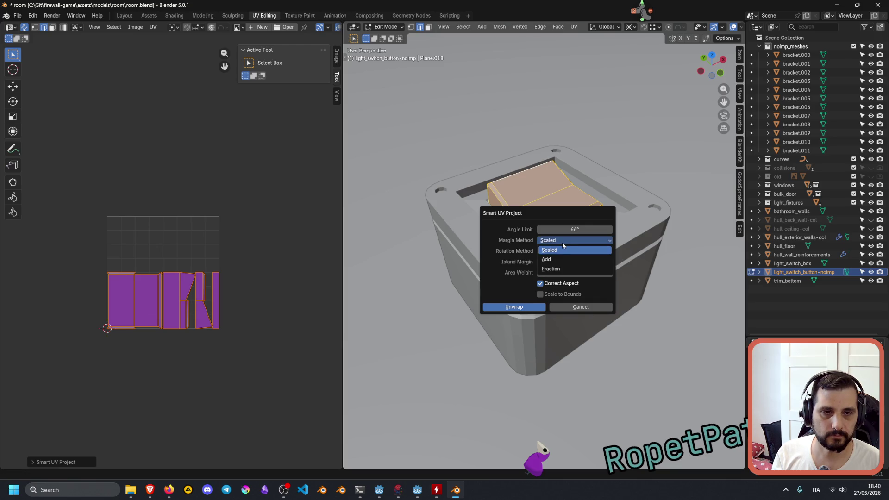
{"action": "left_click", "coordinate": [549, 250]}
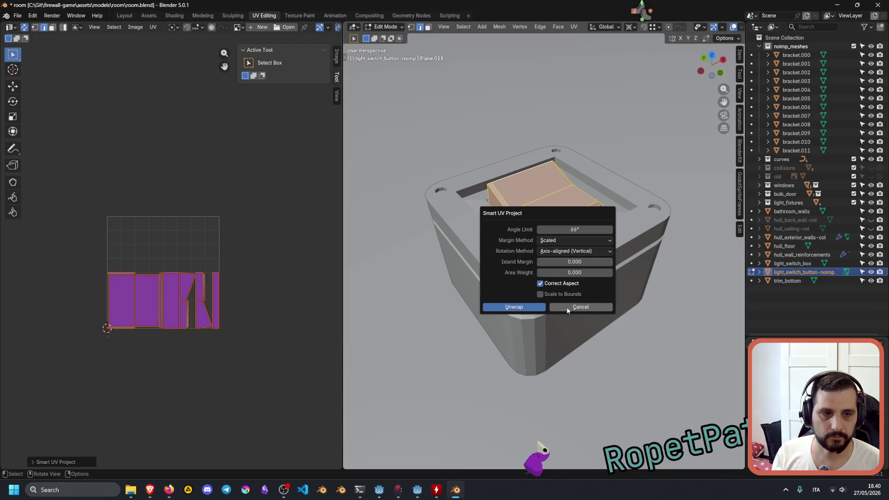
{"action": "left_click", "coordinate": [577, 307]}
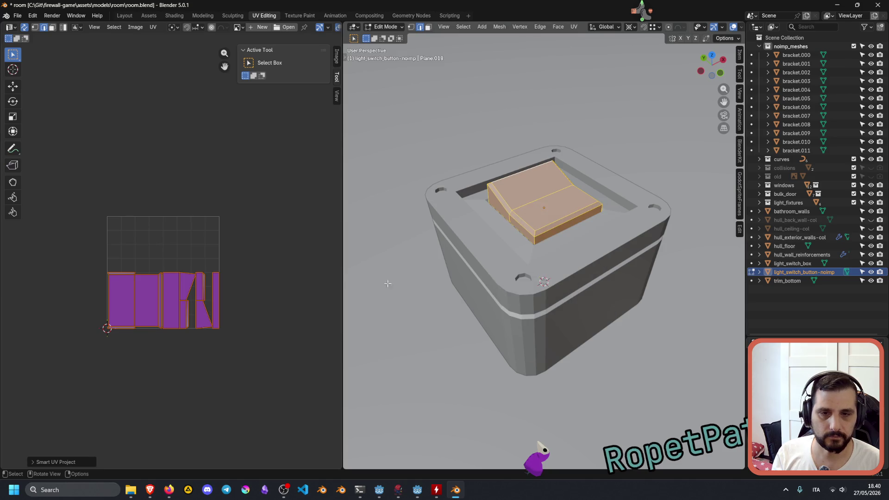
Try a standard Unwrap, then Cube, Cylinder and Sphere projections on the button.
{"action": "key", "text": "u"}
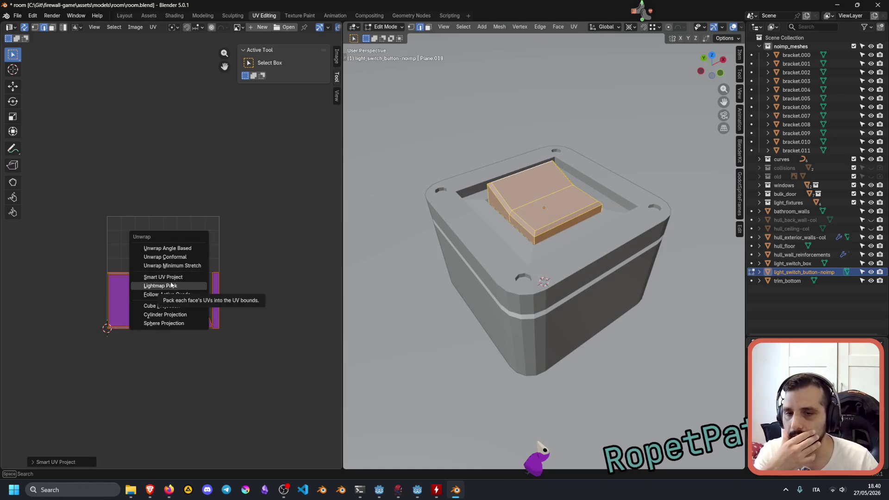
{"action": "left_click", "coordinate": [171, 267]}
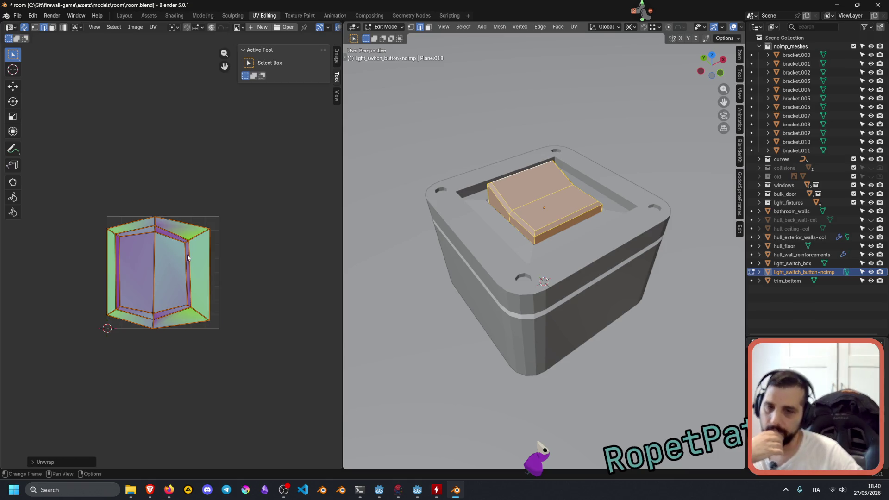
{"action": "key", "text": "u"}
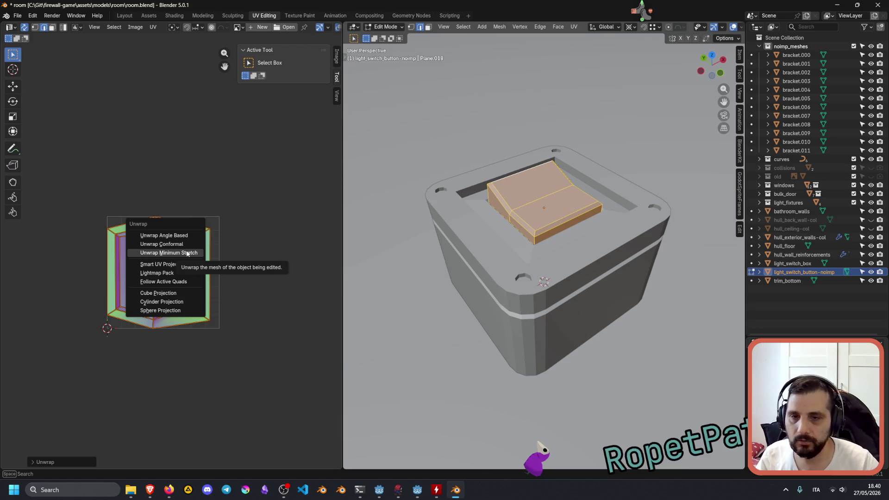
{"action": "left_click", "coordinate": [172, 293]}
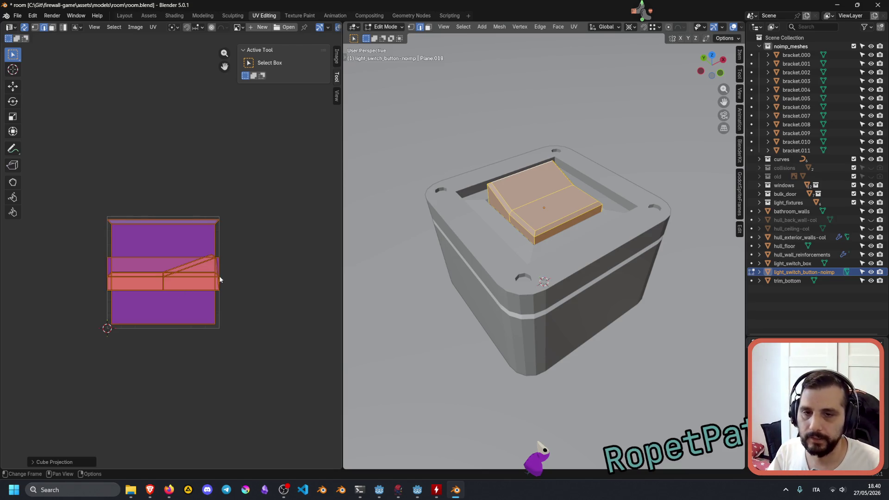
{"action": "key", "text": "u"}
{"action": "left_click", "coordinate": [205, 287]}
{"action": "key", "text": "u"}
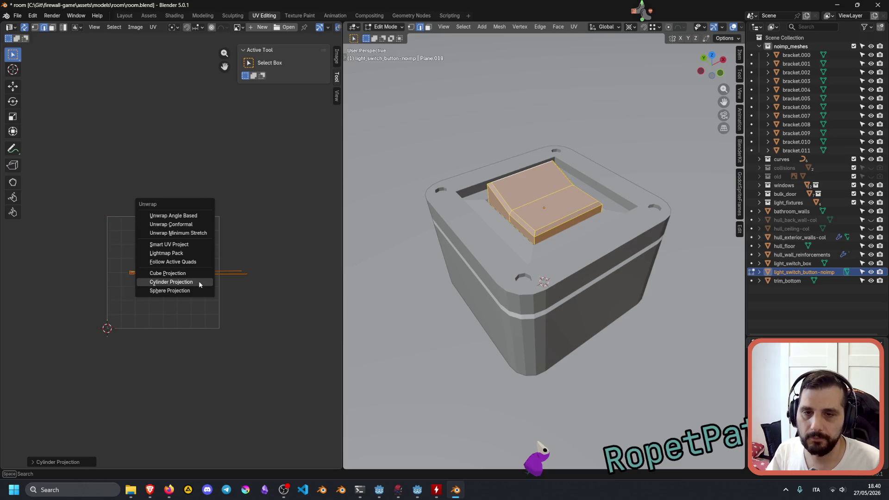
{"action": "left_click", "coordinate": [190, 292]}
Run Smart UV Project with islands scaled to fill the UV square.
{"action": "key", "text": "u"}
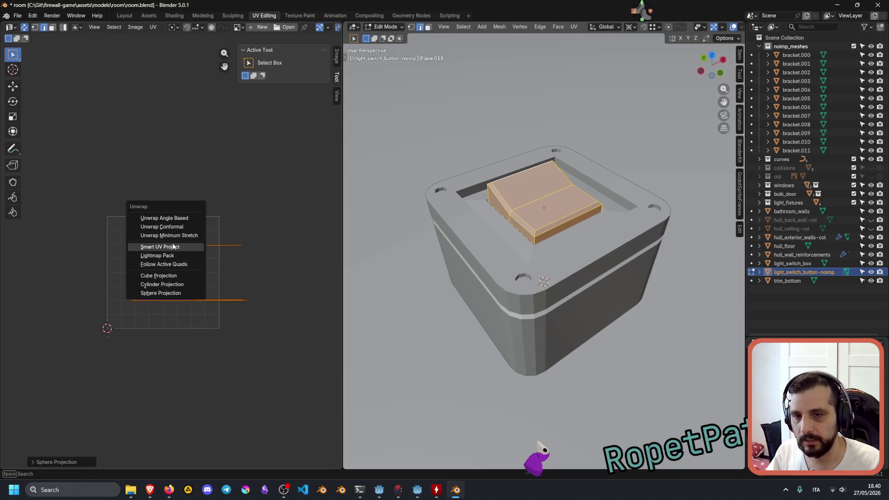
{"action": "left_click", "coordinate": [173, 247]}
{"action": "left_click", "coordinate": [185, 311]}
{"action": "left_click", "coordinate": [160, 324]}
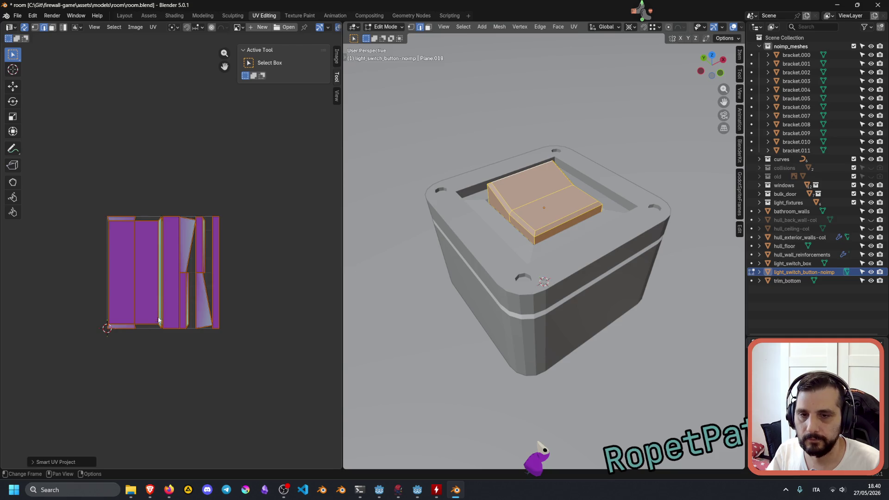
{"action": "key", "text": "u"}
{"action": "left_click", "coordinate": [176, 283]}
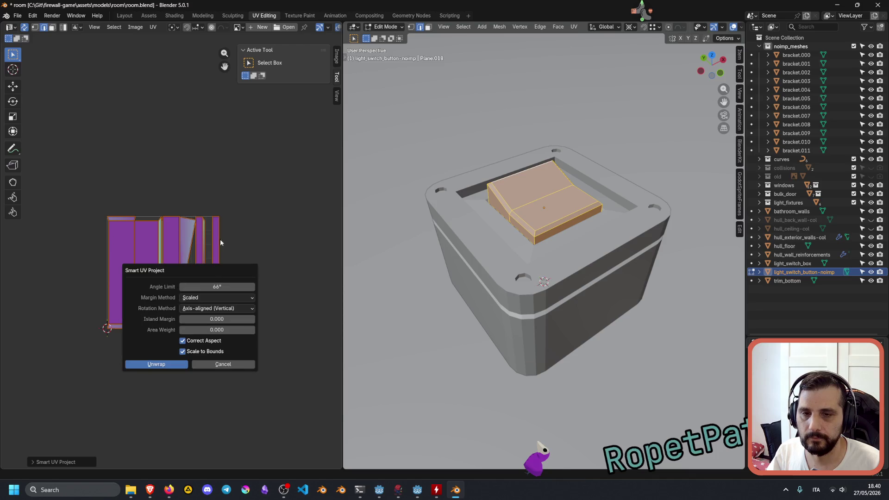
{"action": "left_click", "coordinate": [216, 364]}
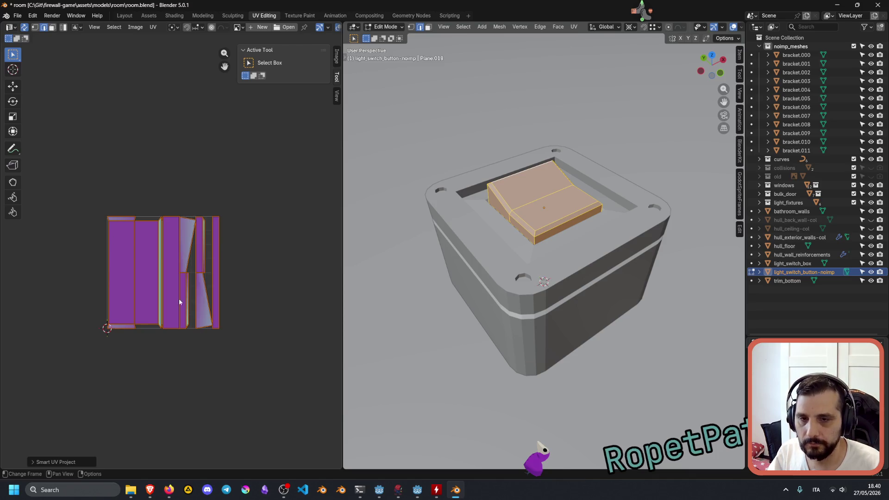
Unwrap the button into one island and set the Unwrap method to Minimum Stretch.
{"action": "key", "text": "u"}
{"action": "left_click", "coordinate": [173, 265]}
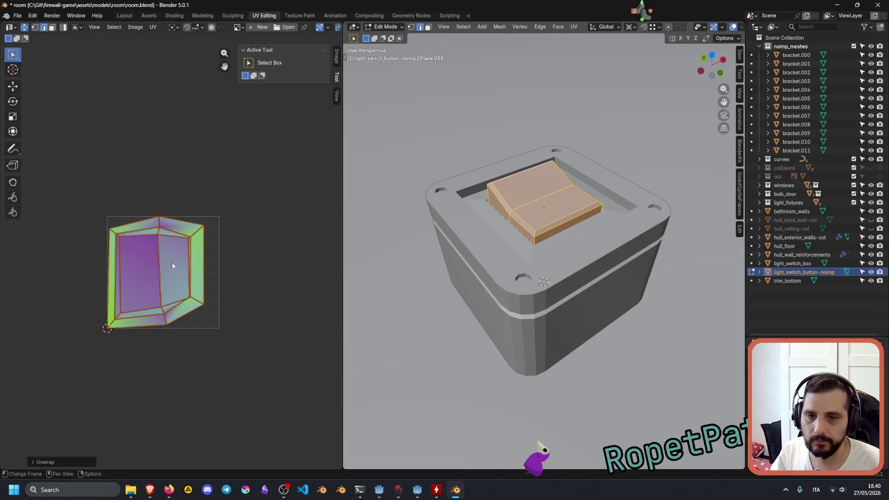
{"action": "left_click", "coordinate": [44, 462]}
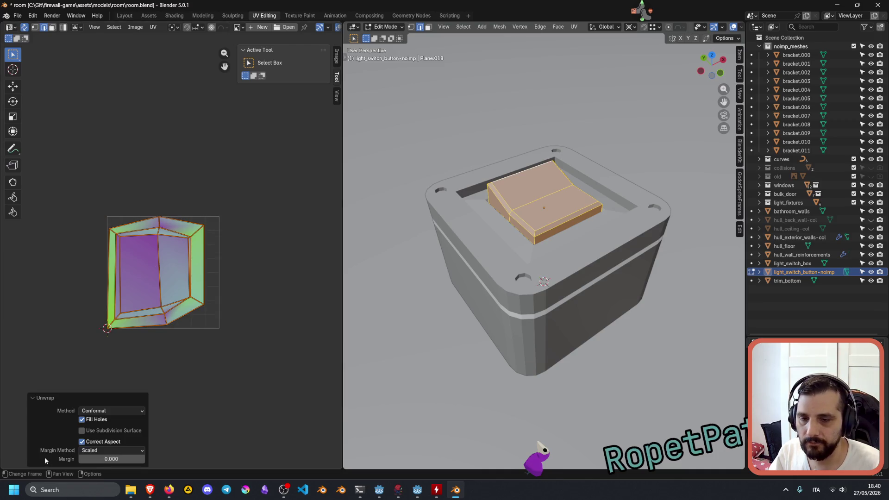
{"action": "left_click", "coordinate": [94, 443]}
{"action": "left_click", "coordinate": [94, 430]}
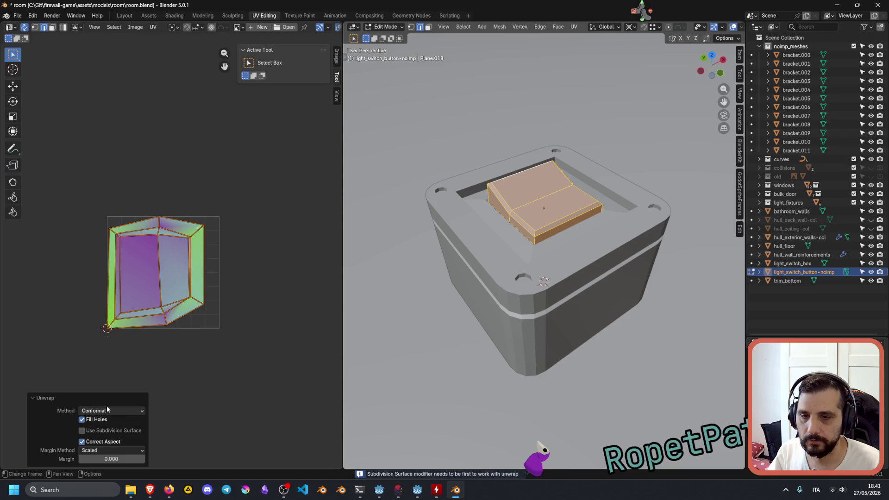
{"action": "left_click", "coordinate": [106, 410]}
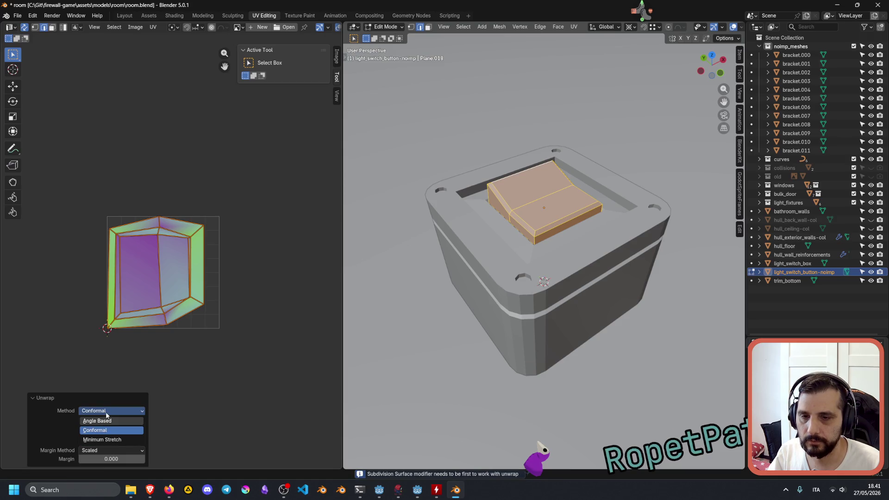
{"action": "left_click", "coordinate": [103, 421]}
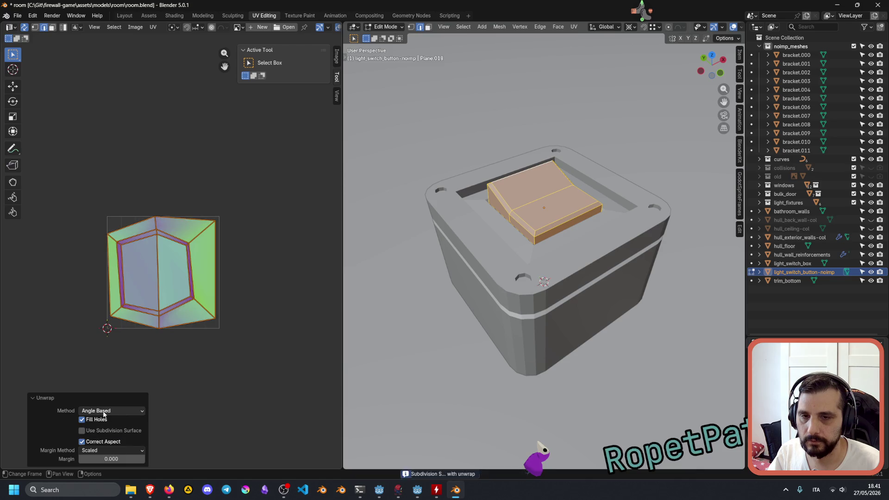
{"action": "left_click", "coordinate": [103, 413]}
{"action": "left_click", "coordinate": [101, 440]}
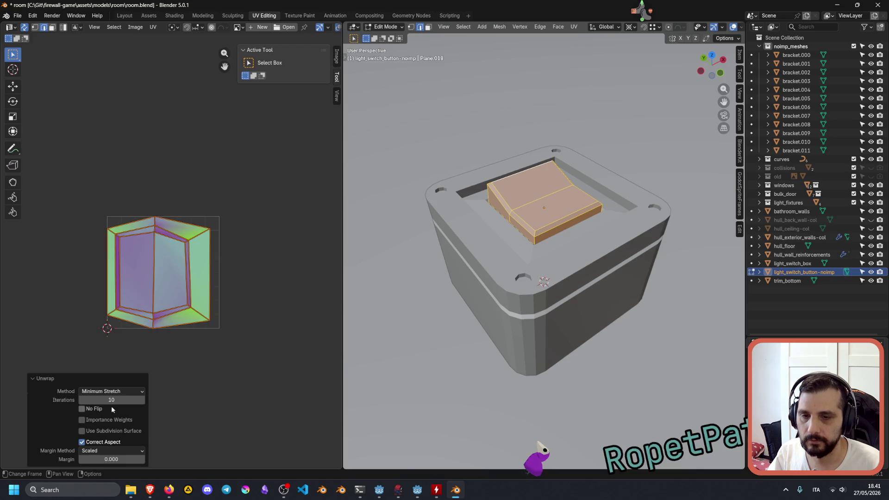
Toggle Importance Weights on and back off in the Unwrap panel.
{"action": "left_click", "coordinate": [102, 409]}
{"action": "left_click", "coordinate": [97, 419]}
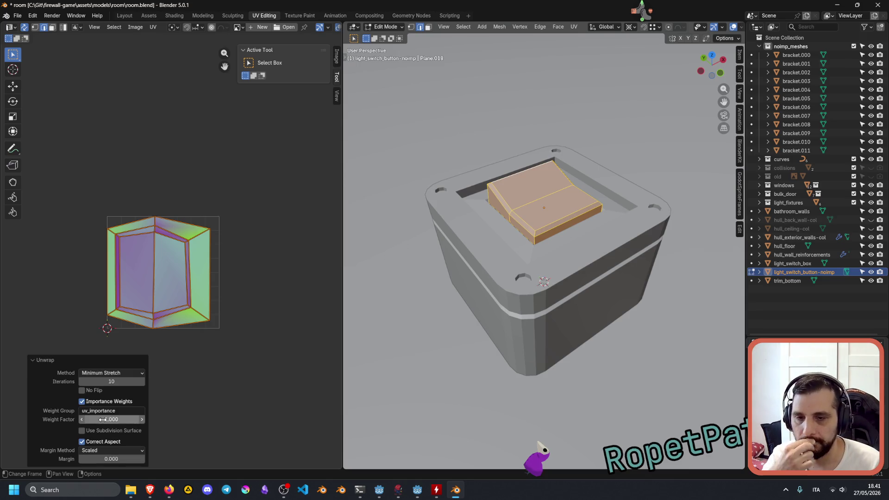
{"action": "left_click", "coordinate": [97, 404]}
{"action": "left_click", "coordinate": [101, 430]}
{"action": "left_click", "coordinate": [101, 431]}
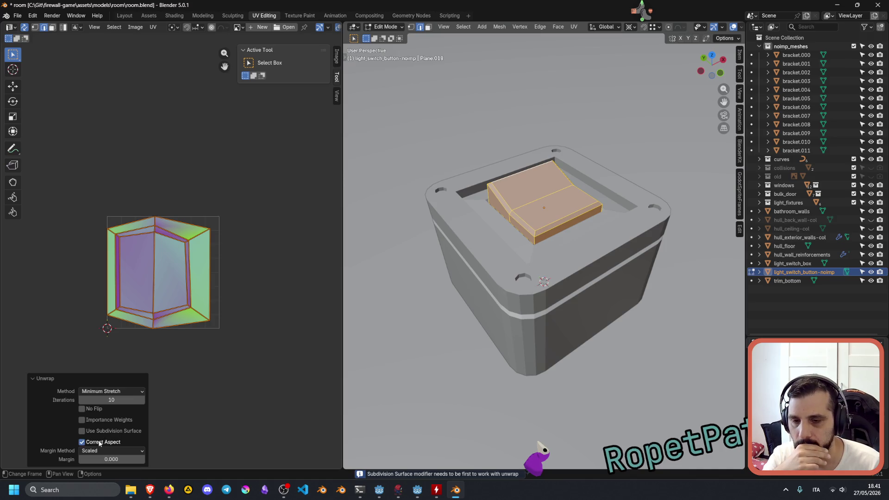
Try Add and Fraction margin methods, return to Scaled with 0.000 margin, and exit Edit Mode.
{"action": "left_click", "coordinate": [104, 451]}
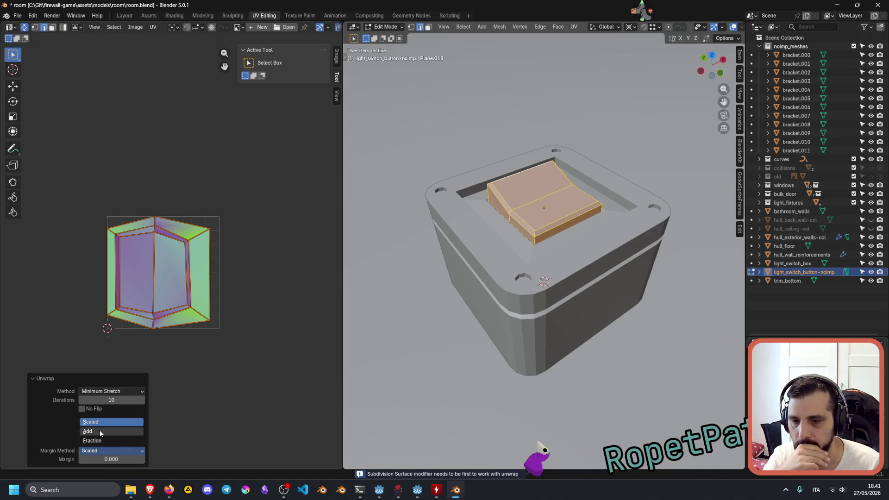
{"action": "left_click", "coordinate": [97, 431]}
{"action": "left_click_drag", "start_coordinate": [103, 454], "coordinate": [125, 454]}
{"action": "left_click", "coordinate": [95, 450]}
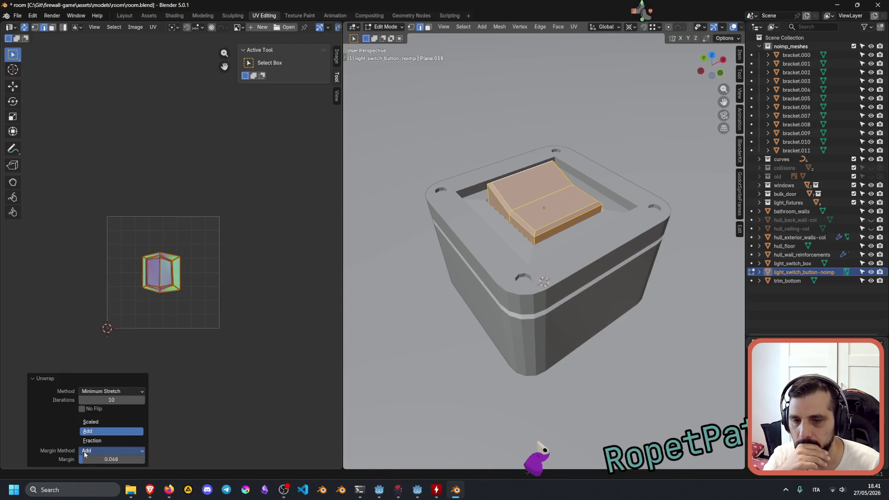
{"action": "left_click", "coordinate": [95, 445]}
{"action": "left_click", "coordinate": [98, 451]}
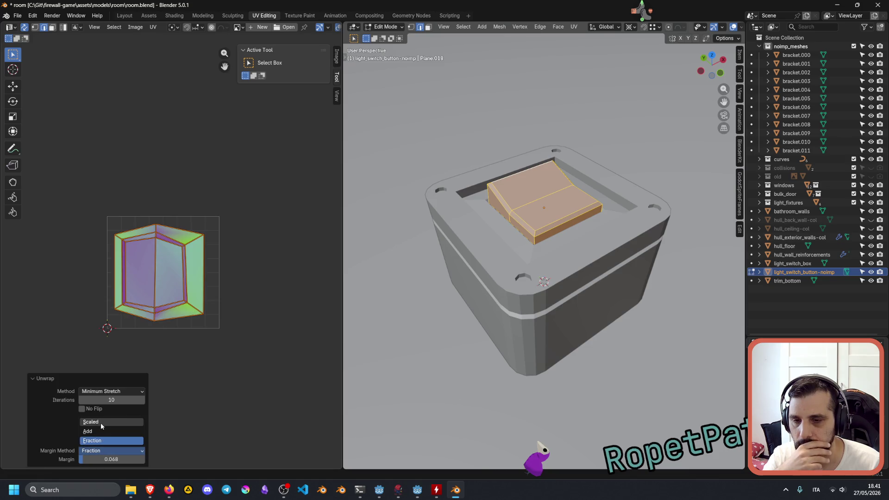
{"action": "left_click", "coordinate": [90, 422]}
{"action": "mouse_move", "coordinate": [107, 459]}
{"action": "left_mouse_down"}
{"action": "mouse_move", "coordinate": [115, 459]}
{"action": "mouse_move", "coordinate": [96, 455]}
{"action": "left_mouse_up"}
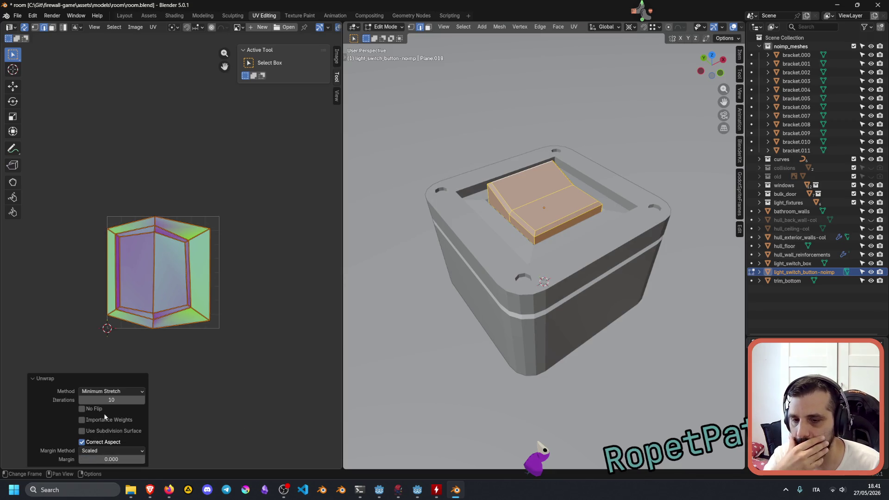
{"action": "left_click", "coordinate": [105, 392]}
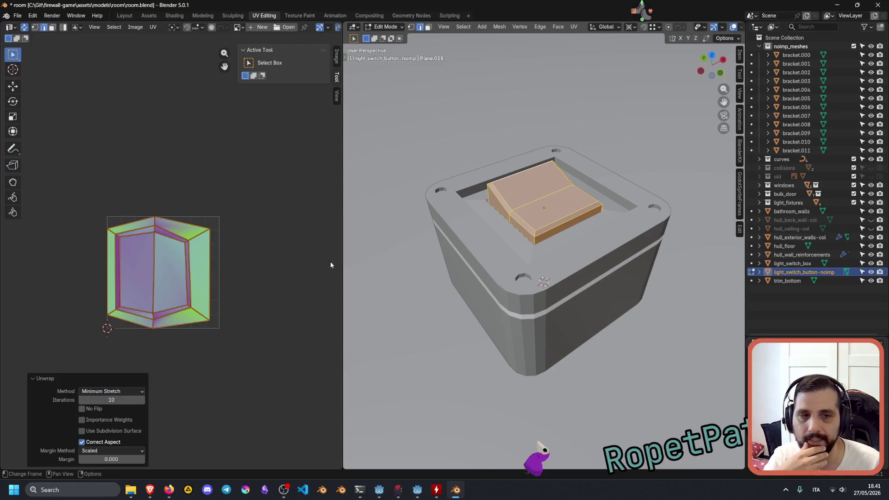
{"action": "scroll", "coordinate": [450, 257], "scroll_direction": "down", "scroll_amount": 5}
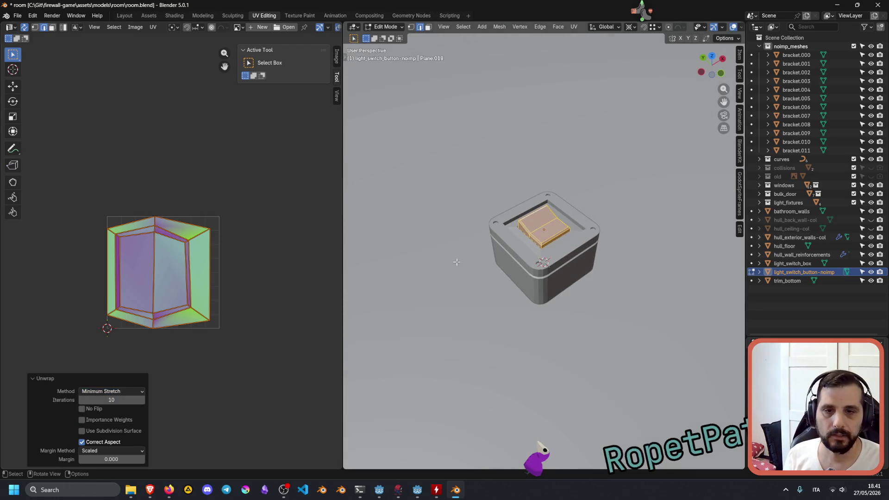
{"action": "key", "text": "Tab"}
Add light_switch_box to the selection, frame it in Shading, and show its material settings.
{"action": "scroll", "coordinate": [581, 211], "scroll_direction": "down", "scroll_amount": 1}
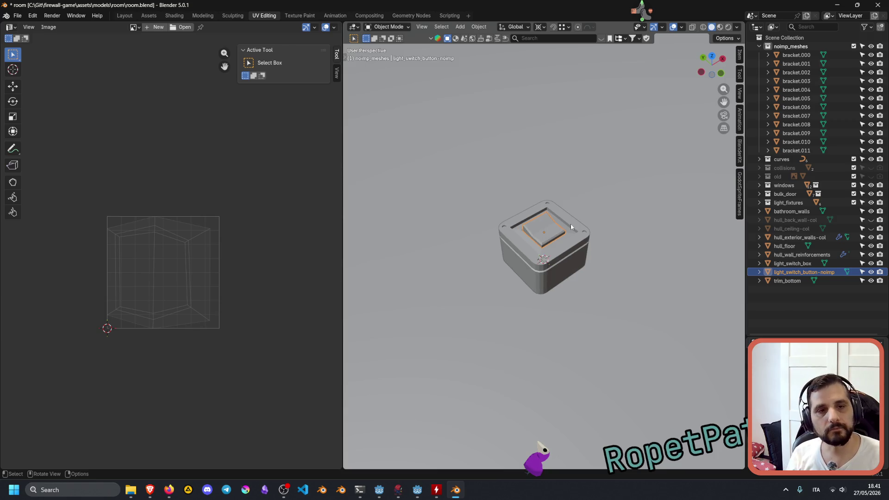
{"action": "left_click", "coordinate": [574, 248], "text": "shift"}
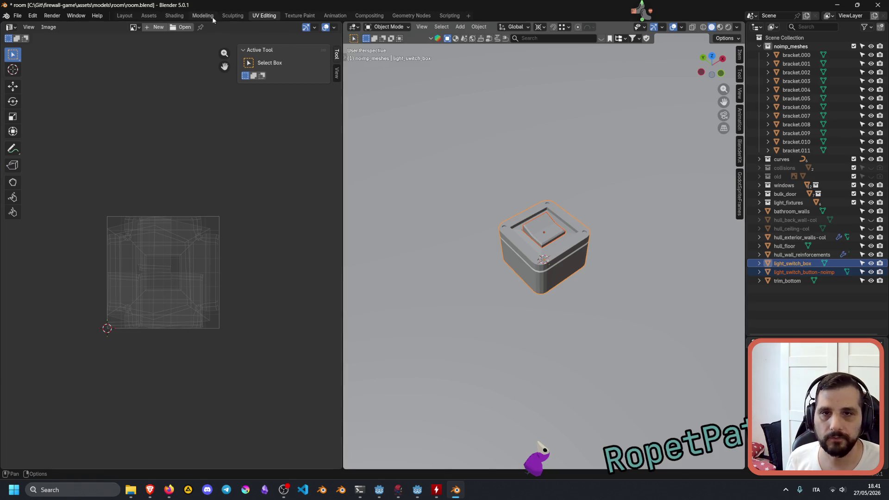
{"action": "left_click", "coordinate": [174, 16]}
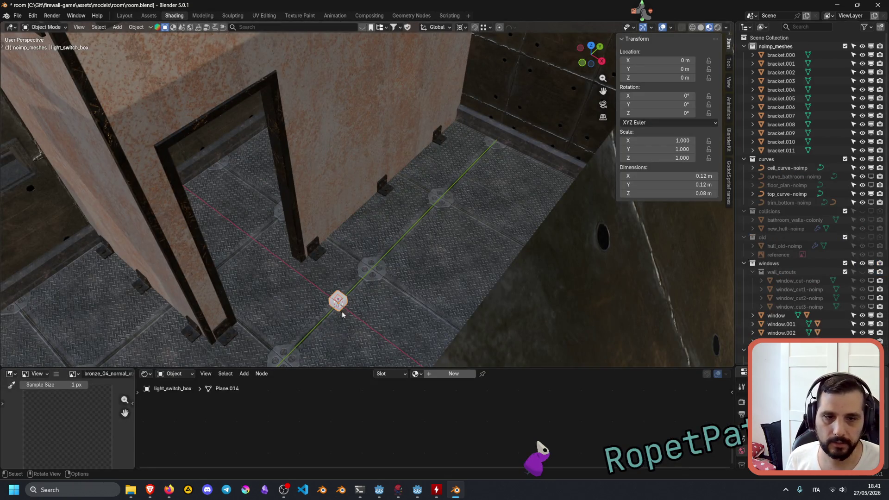
{"action": "scroll", "coordinate": [352, 312], "scroll_direction": "up", "scroll_amount": 5}
{"action": "key", "text": "KP_Decimal"}
{"action": "scroll", "coordinate": [337, 314], "scroll_direction": "down", "scroll_amount": 3}
{"action": "mouse_move", "coordinate": [337, 315]}
{"action": "middle_mouse_down"}
{"action": "mouse_move", "coordinate": [412, 242]}
{"action": "mouse_move", "coordinate": [476, 234]}
{"action": "middle_mouse_up"}
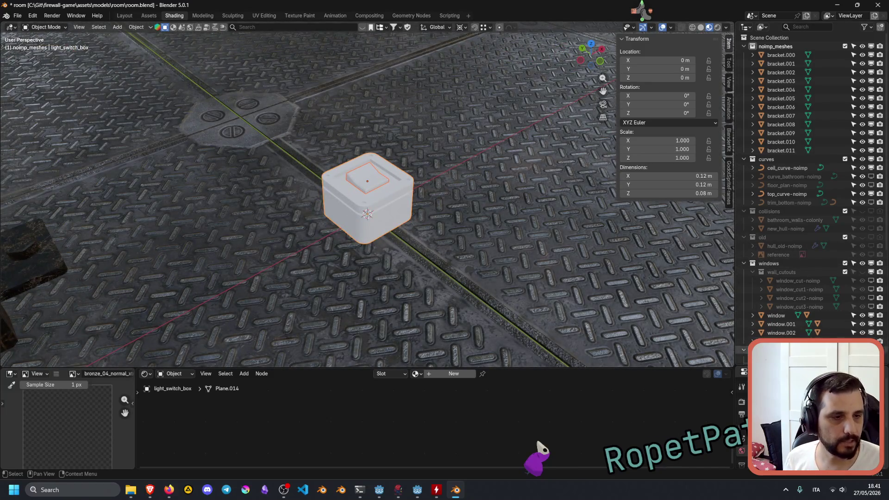
{"action": "left_click_drag", "start_coordinate": [782, 367], "coordinate": [782, 174]}
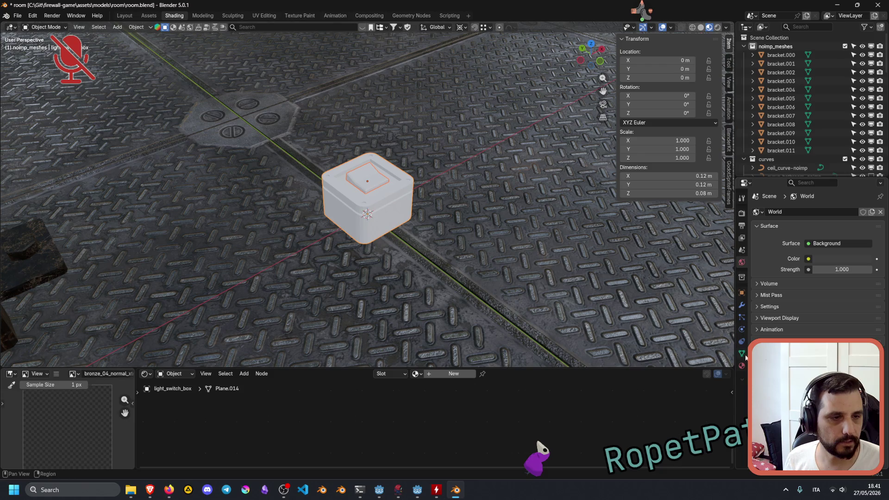
{"action": "left_click", "coordinate": [742, 365]}
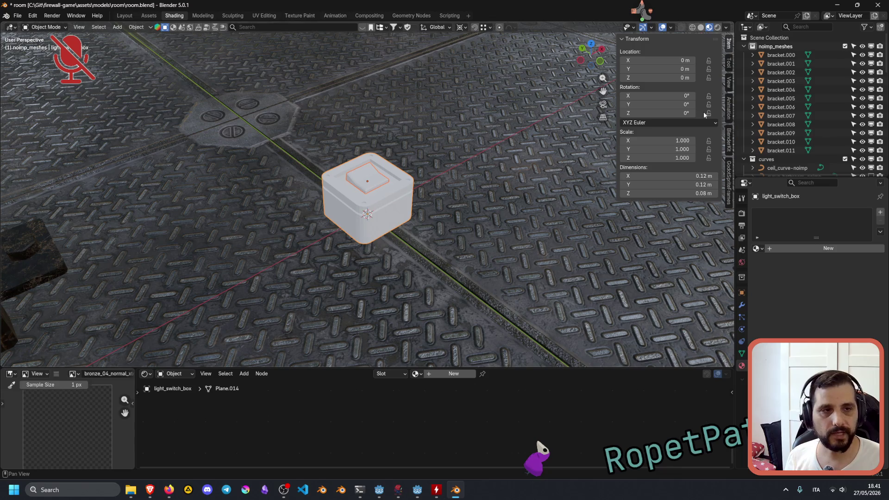
In BlenderKit, switch to Materials, turn off Auto-Map, and set Max res to 512x512.
{"action": "left_click", "coordinate": [730, 143]}
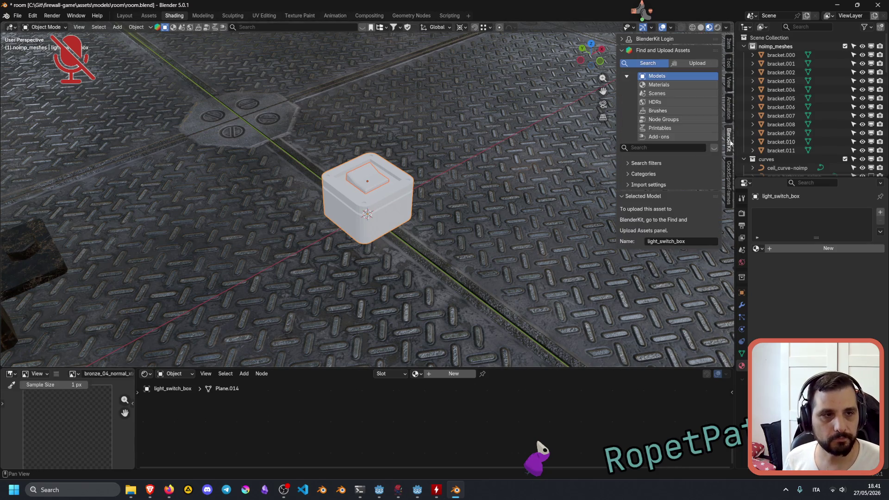
{"action": "left_click", "coordinate": [659, 85]}
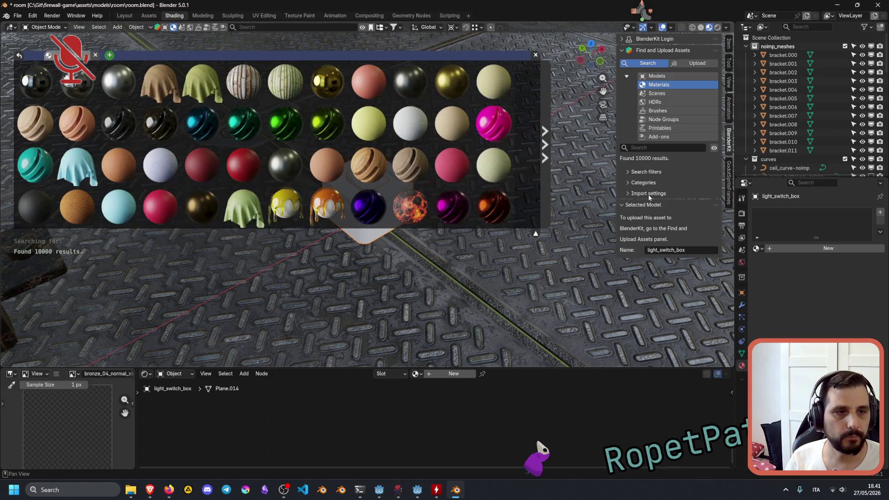
{"action": "left_click", "coordinate": [650, 196]}
{"action": "left_click", "coordinate": [649, 207]}
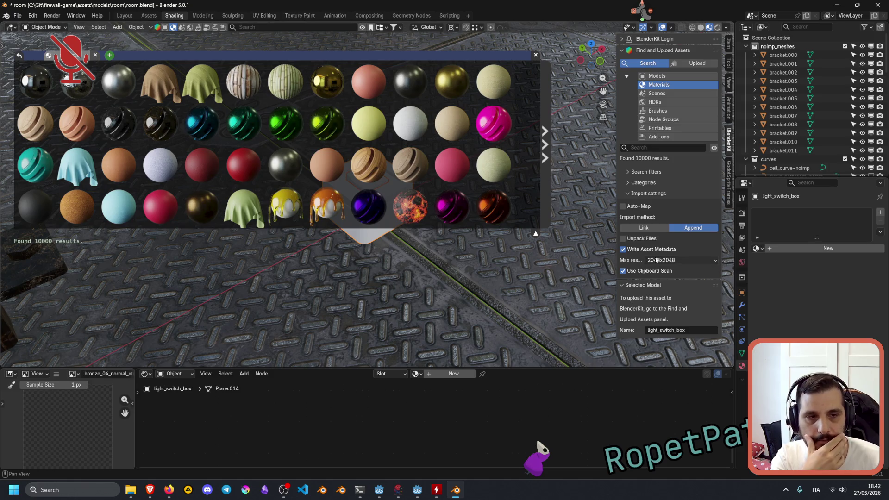
{"action": "left_click", "coordinate": [656, 260]}
{"action": "left_click", "coordinate": [657, 270]}
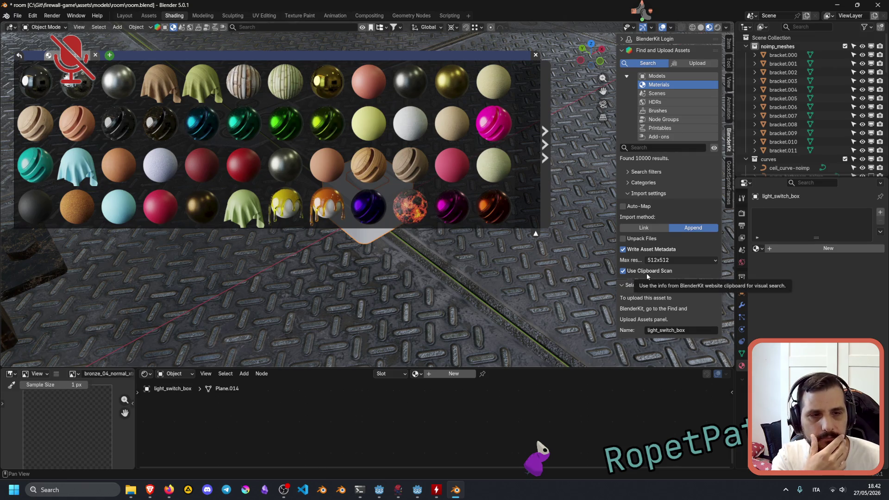
{"action": "left_click", "coordinate": [644, 147]}
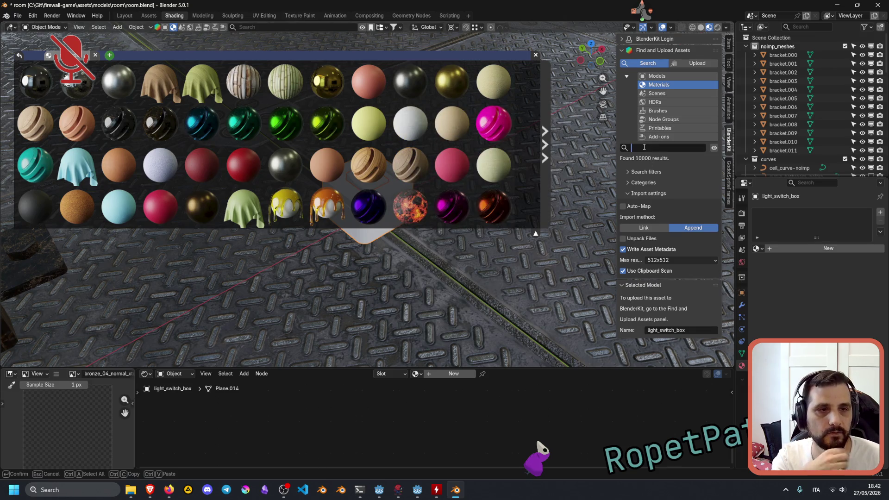
Search BlenderKit for 'plastic' and download Scratched grey plastic onto the box.
{"action": "type", "text": "plastic"}
{"action": "key", "text": "Return"}
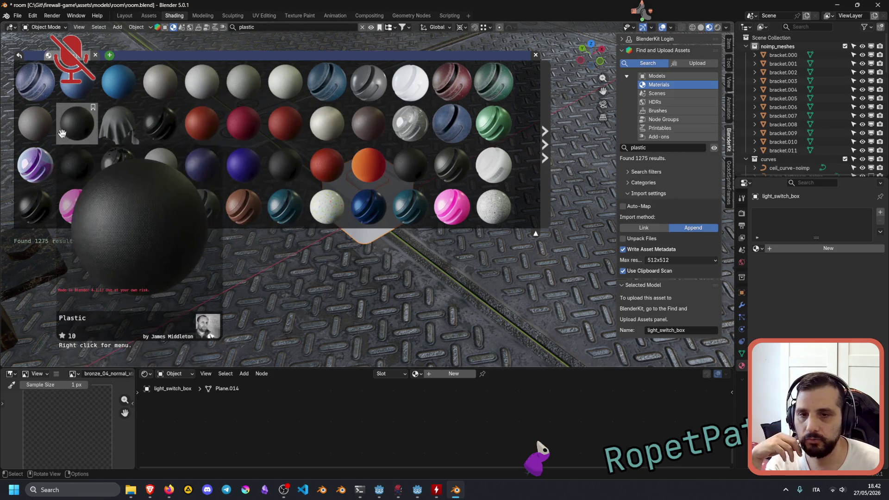
{"action": "scroll", "coordinate": [366, 204], "scroll_direction": "down", "scroll_amount": 2}
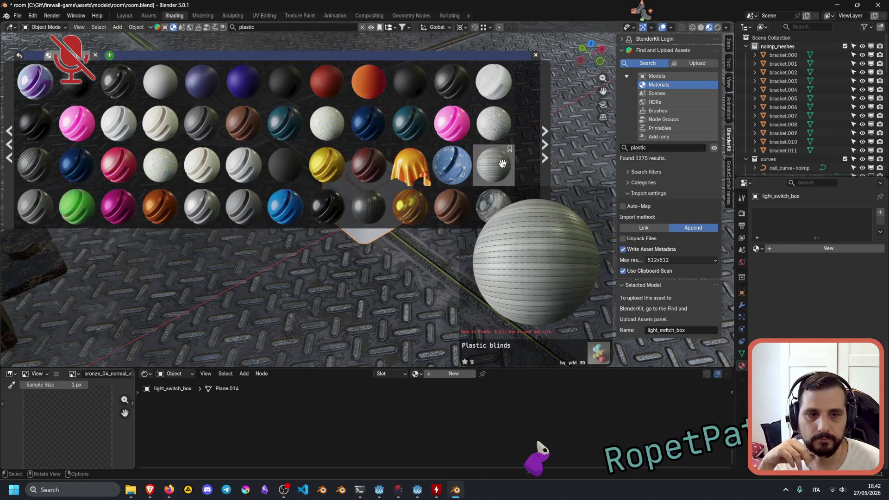
{"action": "scroll", "coordinate": [510, 160], "scroll_direction": "down", "scroll_amount": 3}
{"action": "scroll", "coordinate": [103, 202], "scroll_direction": "down", "scroll_amount": 15}
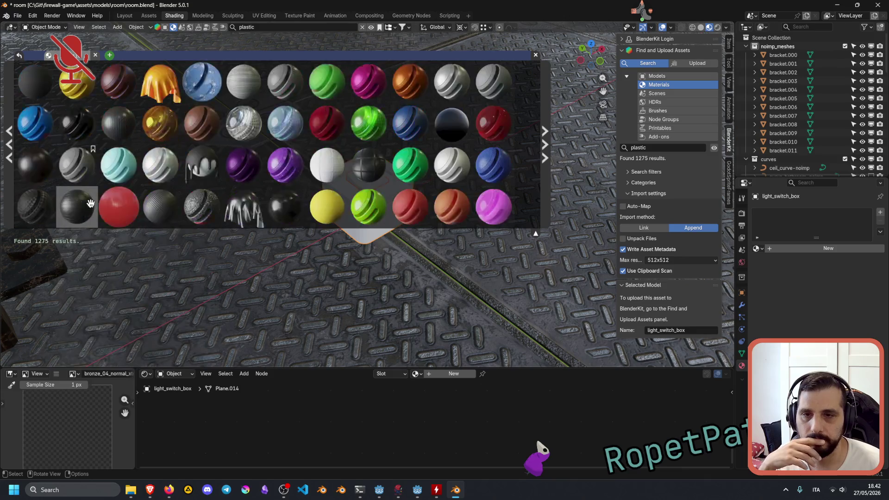
{"action": "mouse_move", "coordinate": [479, 163]}
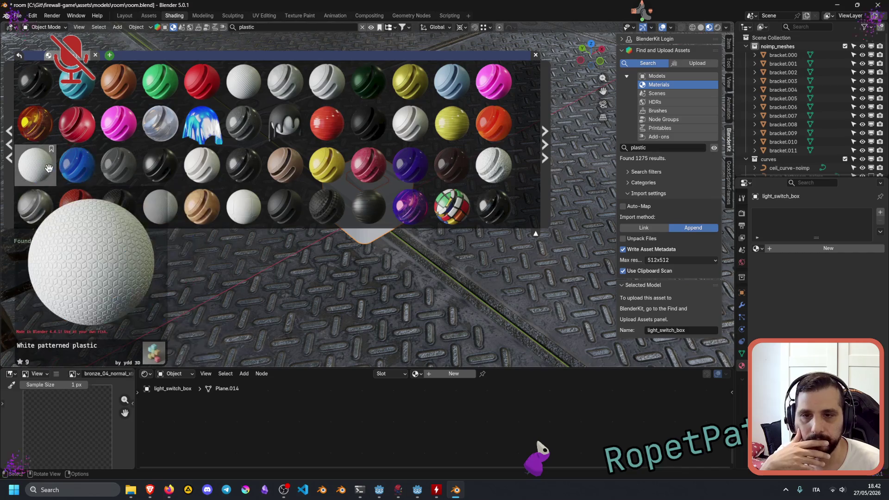
{"action": "mouse_move", "coordinate": [45, 214]}
{"action": "mouse_move", "coordinate": [284, 81]}
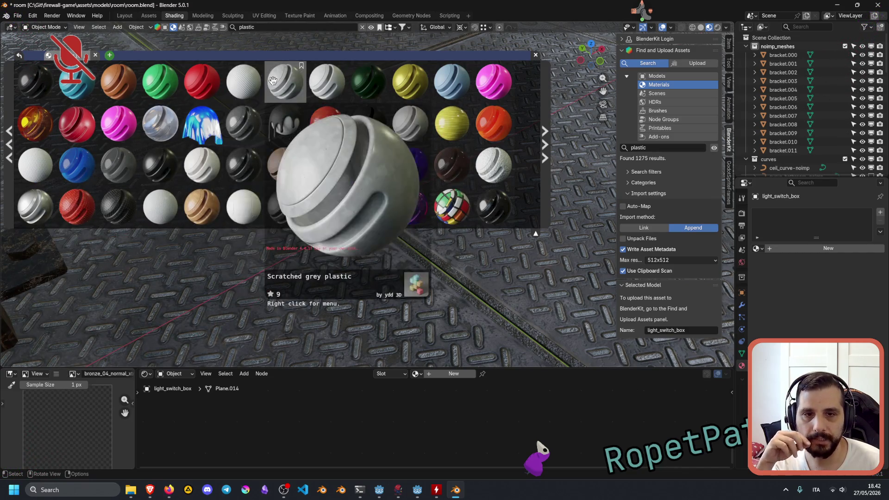
{"action": "left_click", "coordinate": [284, 81]}
{"action": "mouse_move", "coordinate": [410, 192]}
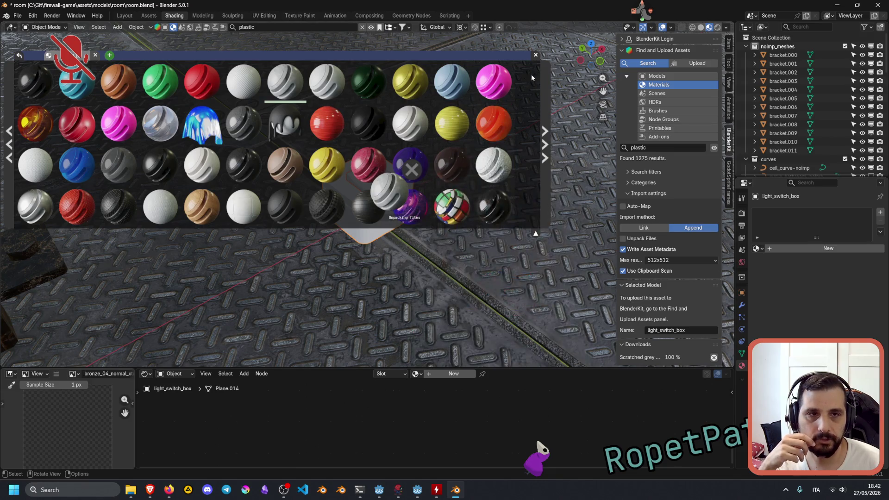
{"action": "left_click", "coordinate": [536, 57]}
Select the light switch button and assign it the existing Scratched grey plastic material.
{"action": "mouse_move", "coordinate": [453, 152]}
{"action": "middle_mouse_down"}
{"action": "mouse_move", "coordinate": [412, 165]}
{"action": "mouse_move", "coordinate": [451, 209]}
{"action": "middle_mouse_up"}
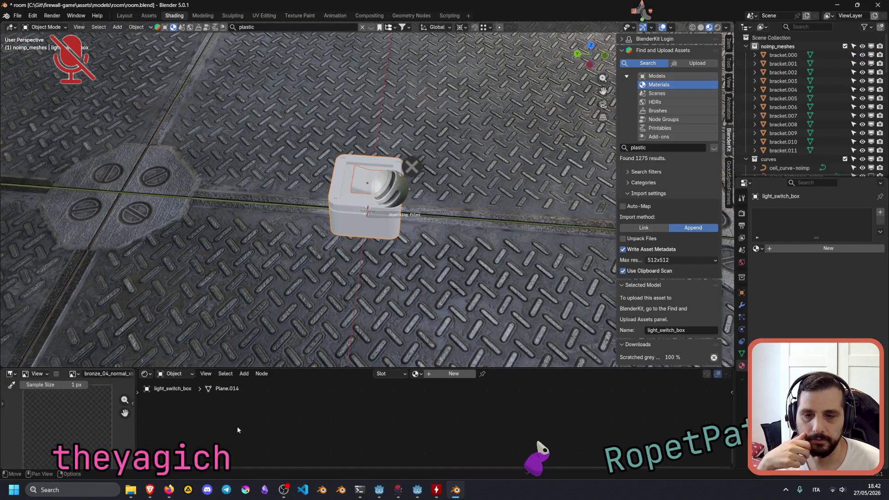
{"action": "middle_click_drag", "start_coordinate": [430, 227], "coordinate": [504, 229]}
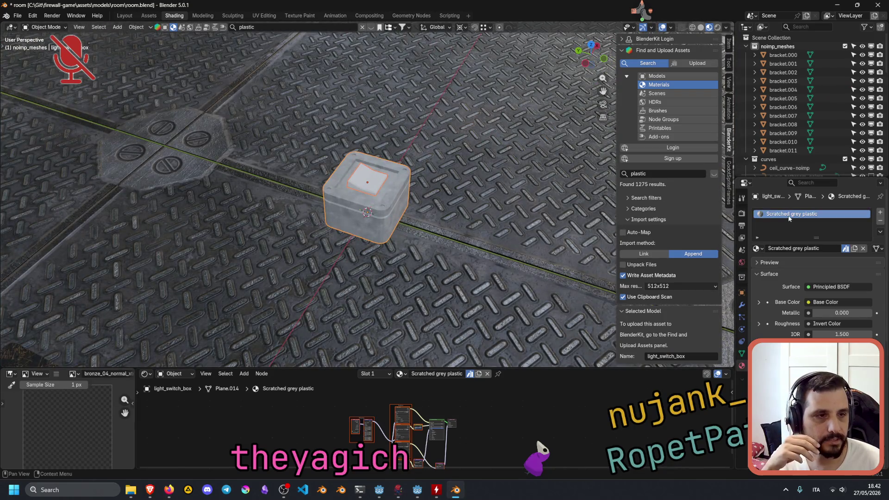
{"action": "left_click", "coordinate": [357, 184]}
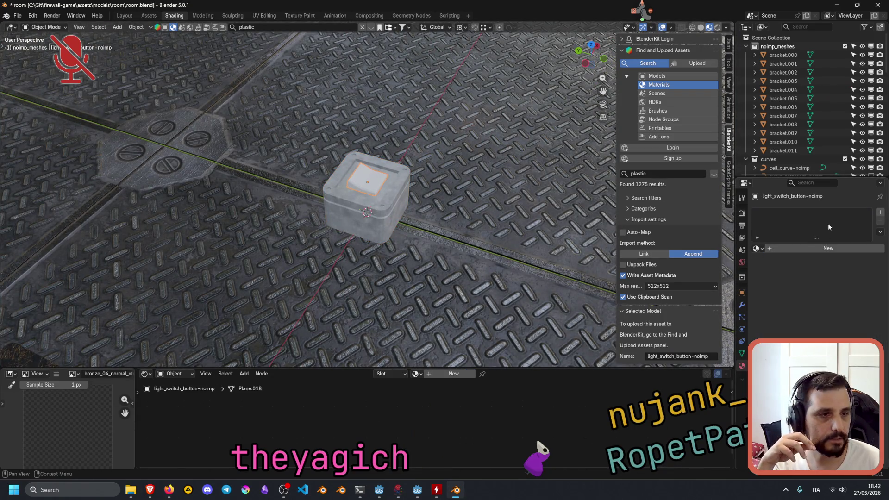
{"action": "left_click", "coordinate": [756, 248]}
{"action": "scroll", "coordinate": [796, 317], "scroll_direction": "down", "scroll_amount": 4}
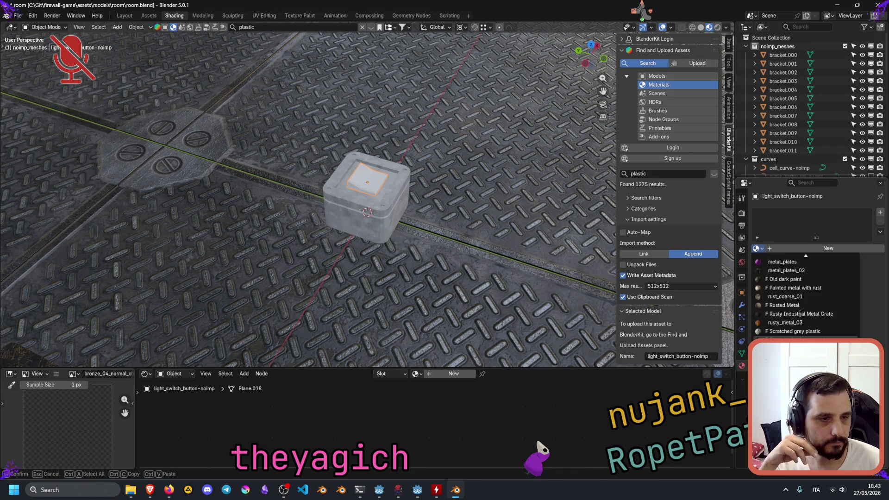
{"action": "left_click", "coordinate": [787, 331]}
{"action": "mouse_move", "coordinate": [486, 223]}
{"action": "middle_mouse_down"}
{"action": "mouse_move", "coordinate": [543, 190]}
{"action": "mouse_move", "coordinate": [542, 241]}
{"action": "middle_mouse_up"}
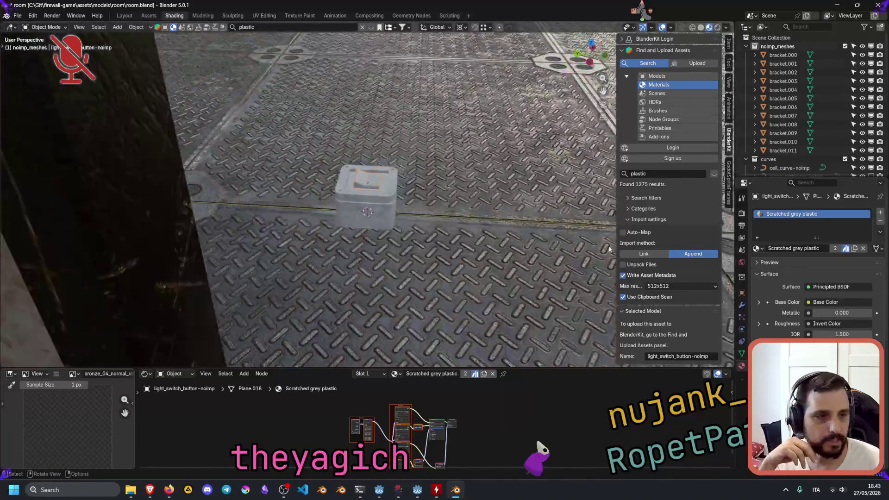
{"action": "scroll", "coordinate": [815, 259], "scroll_direction": "down", "scroll_amount": 6}
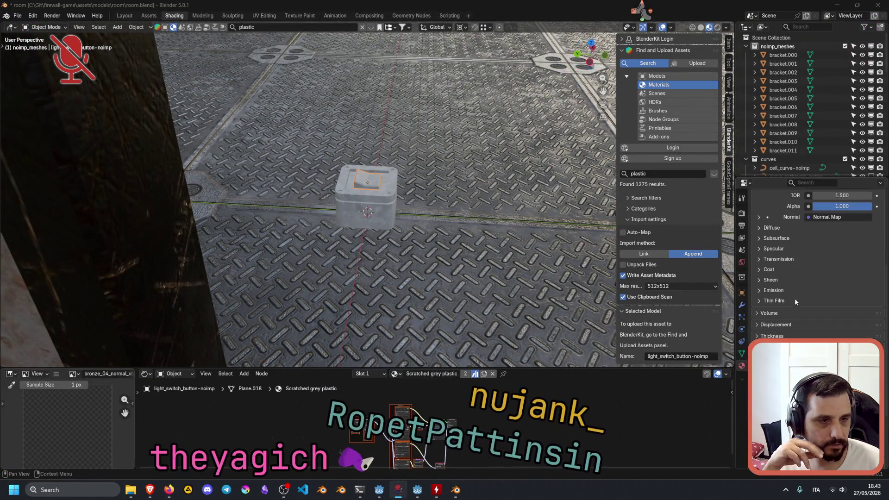
{"action": "left_click", "coordinate": [741, 352]}
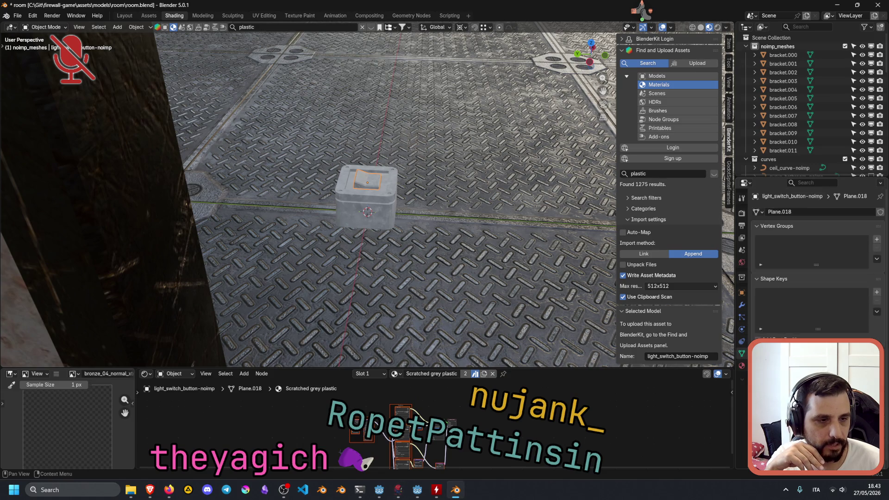
{"action": "middle_click_drag", "start_coordinate": [324, 218], "coordinate": [317, 235]}
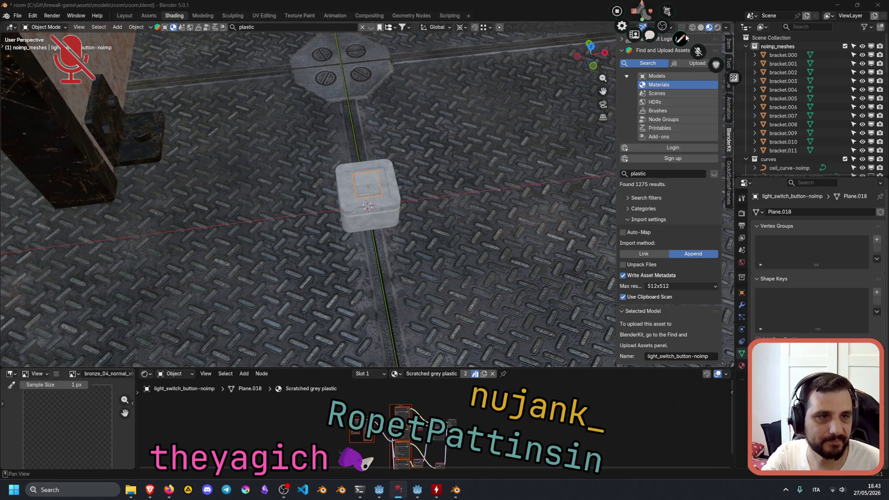
{"action": "left_click", "coordinate": [698, 51]}
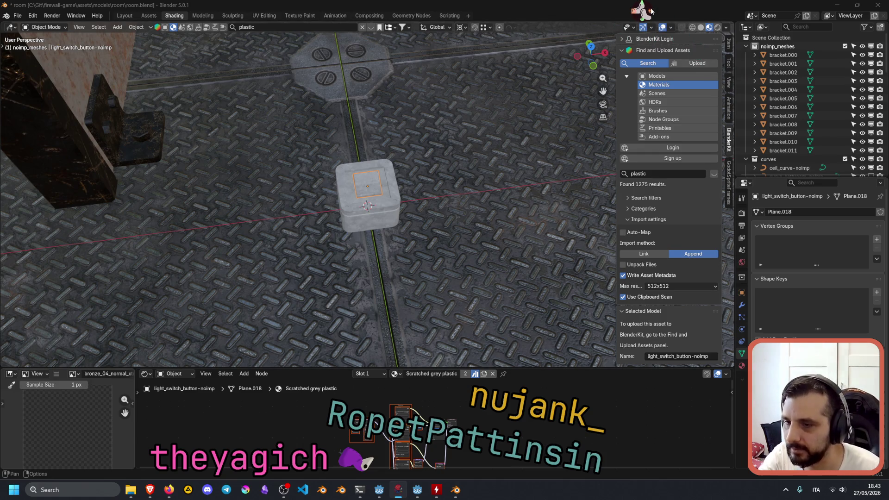
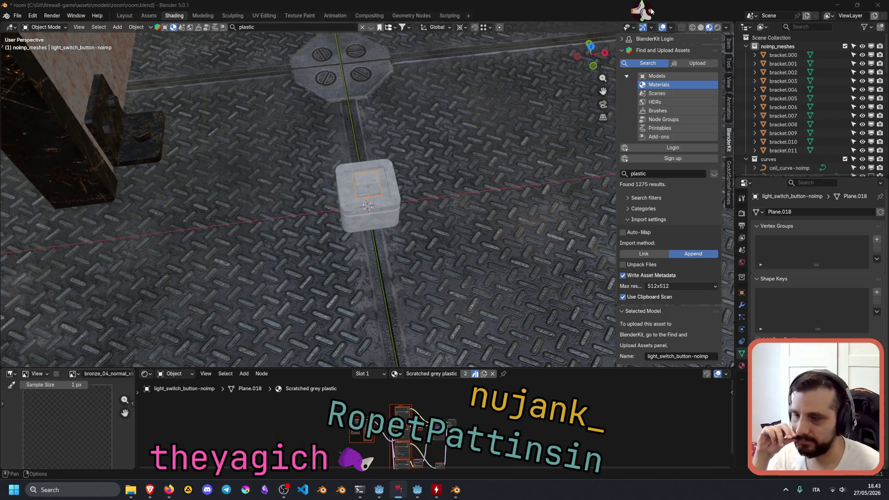
Bring the stream bot's user window back and open the Fabled Footy Steam store page from it.
{"action": "left_click", "coordinate": [642, 11]}
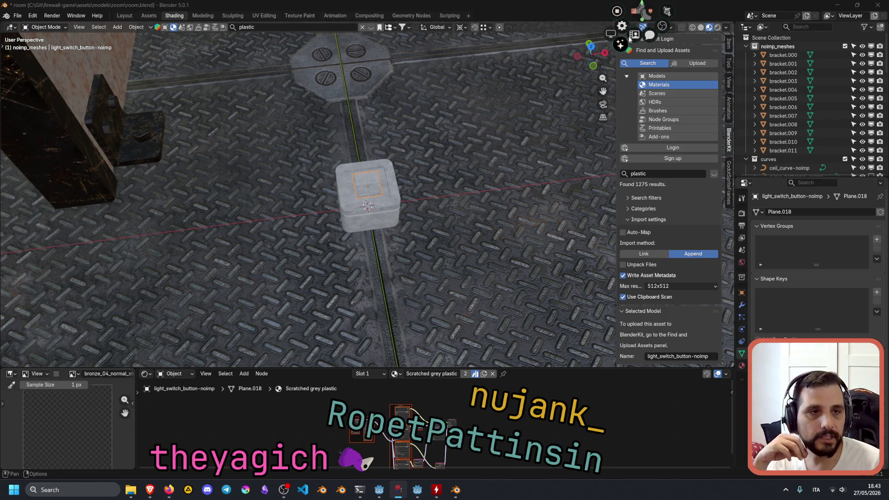
{"action": "left_click", "coordinate": [635, 35]}
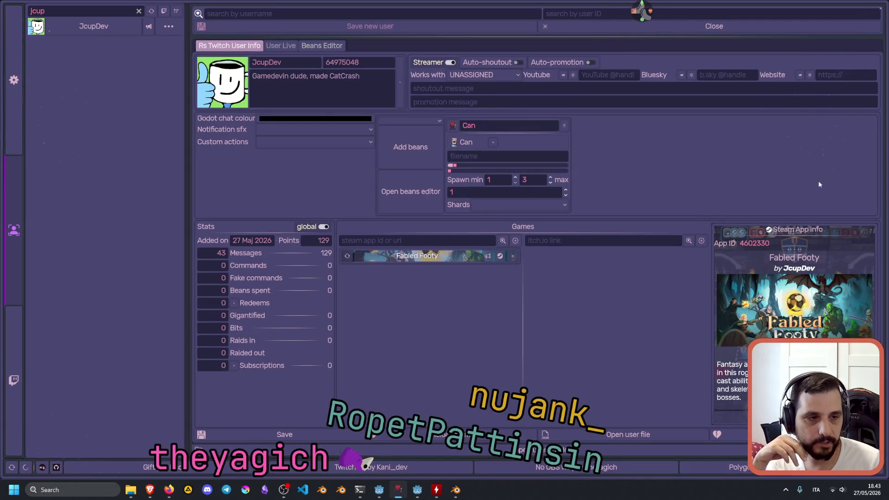
{"action": "left_click", "coordinate": [882, 8]}
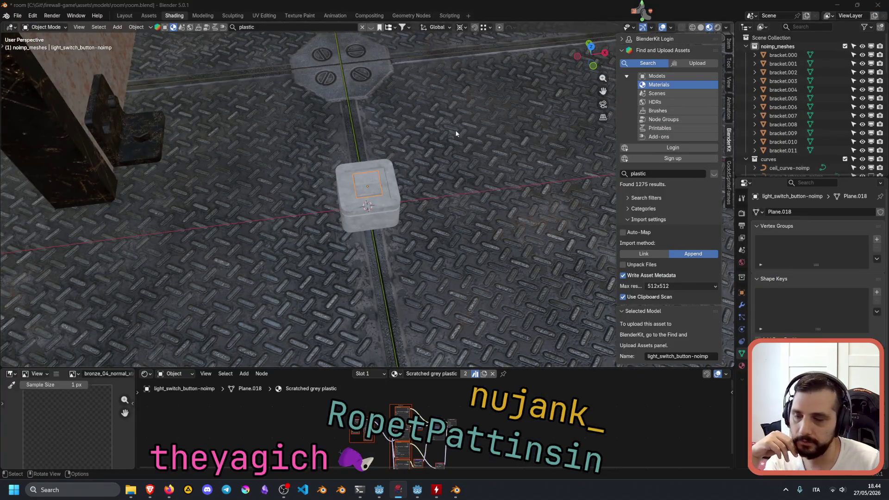
{"action": "mouse_move", "coordinate": [152, 487]}
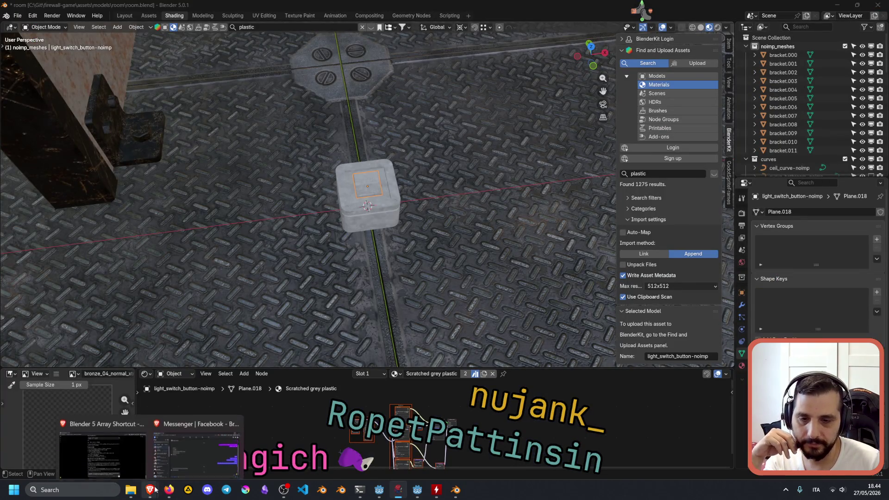
{"action": "left_click", "coordinate": [147, 455]}
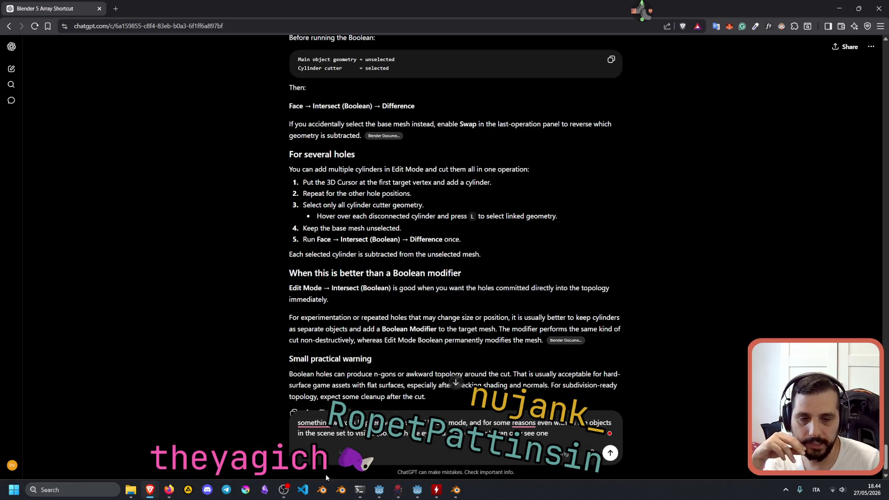
{"action": "left_click", "coordinate": [398, 489]}
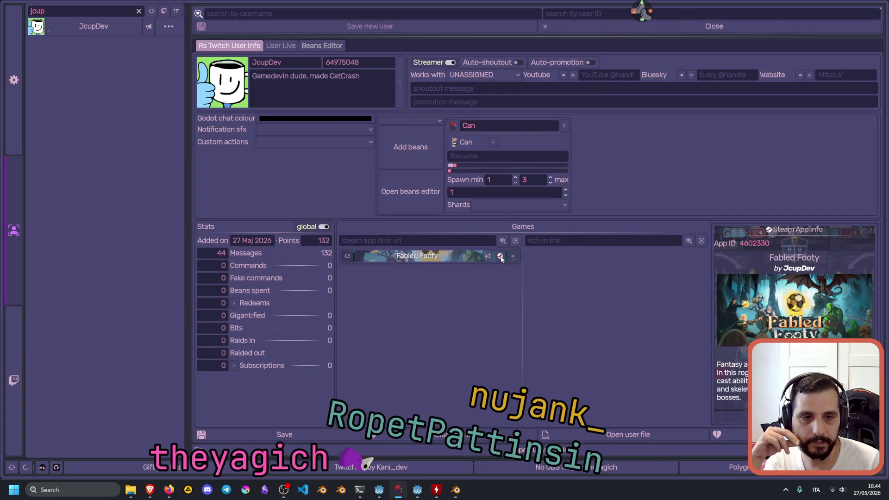
{"action": "left_click", "coordinate": [500, 257]}
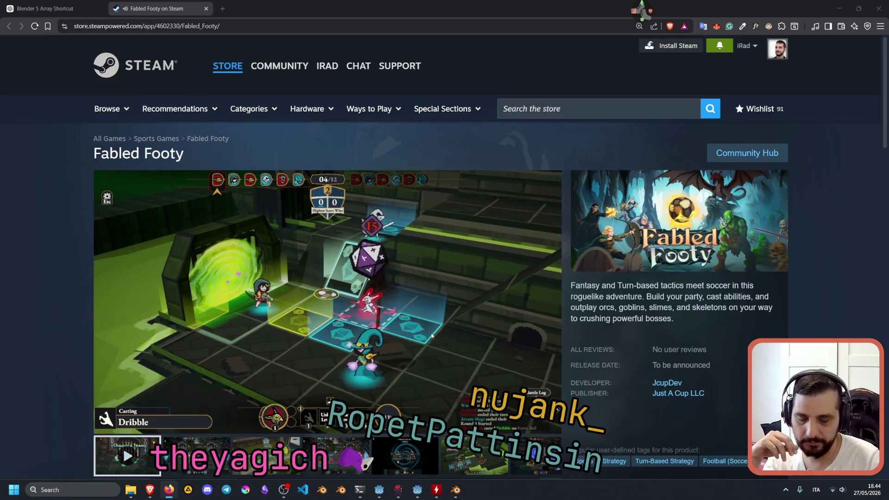
Turn the trailer volume up slightly and open a new blank browser tab.
{"action": "key", "text": "XF86AudioRaiseVolume"}
{"action": "key", "text": "XF86AudioRaiseVolume"}
{"action": "key", "text": "XF86AudioRaiseVolume"}
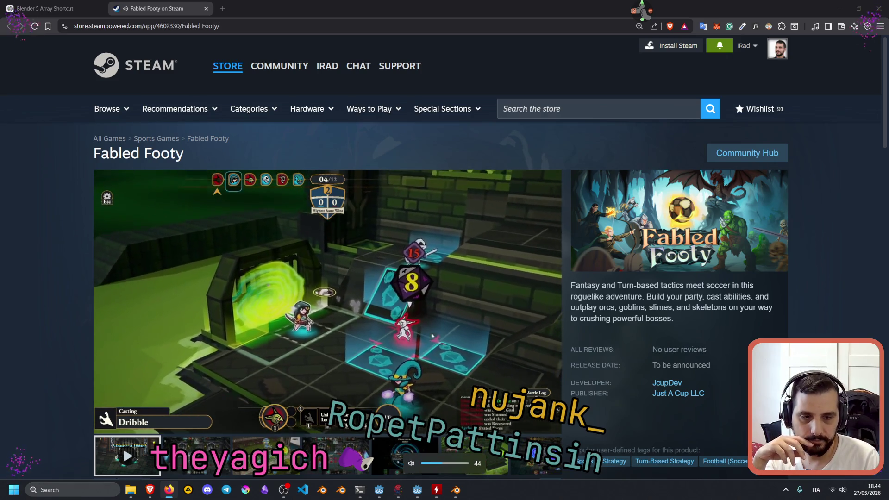
{"action": "key", "text": "XF86AudioLowerVolume"}
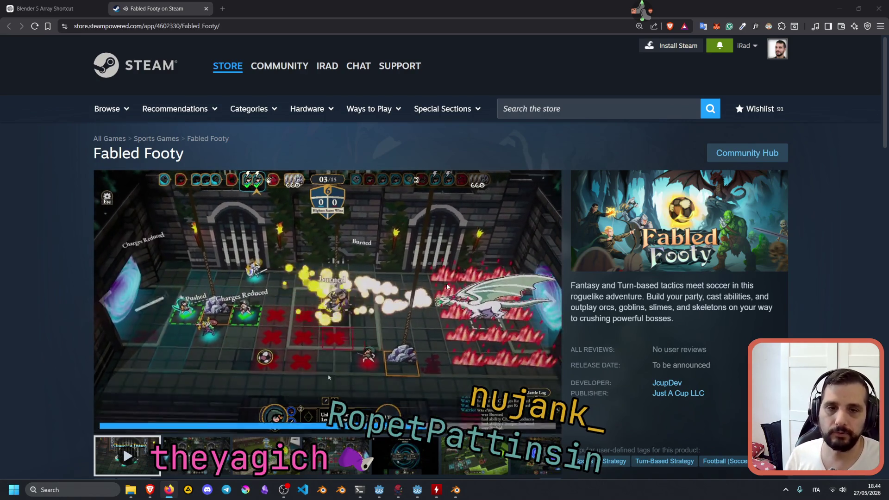
{"action": "left_click", "coordinate": [222, 8]}
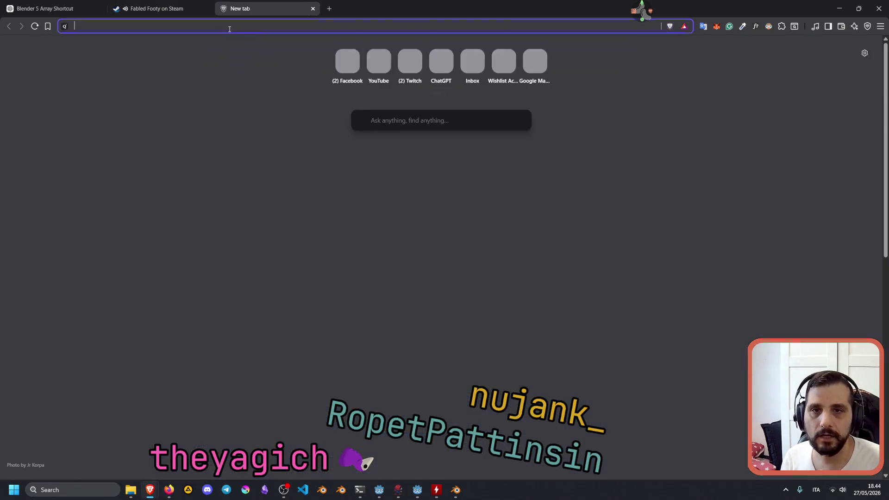
Type a Twitch channel name in the new tab's address bar and pick its suggestion.
{"action": "type", "text": "a"}
{"action": "key", "text": "BackSpace"}
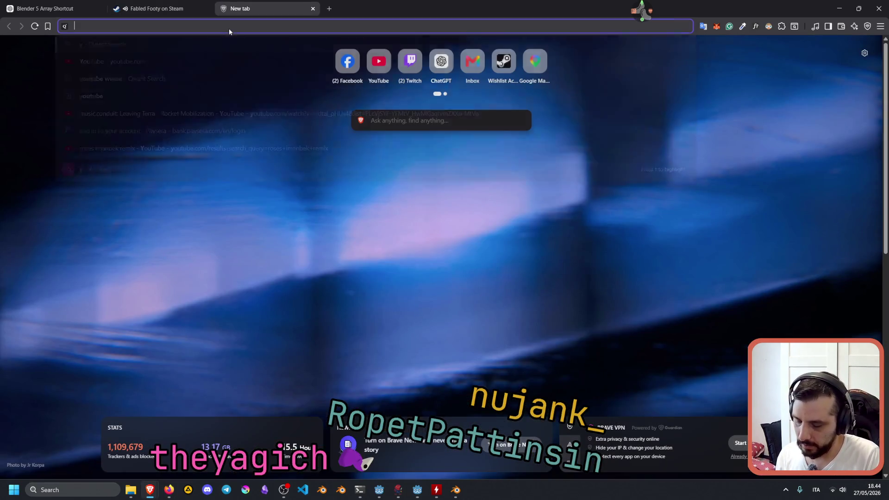
{"action": "type", "text": "thaygich"}
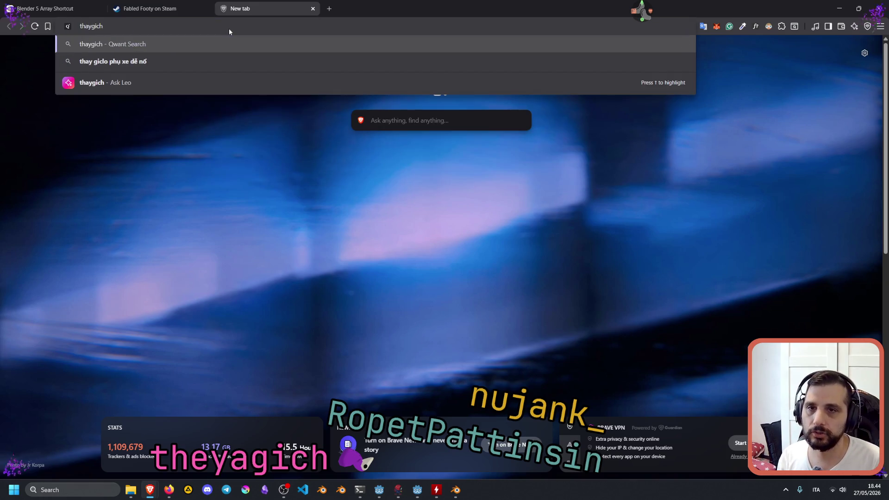
{"action": "key", "text": "BackSpace"}
{"action": "type", "text": "c"}
{"action": "key", "text": "BackSpace"}
{"action": "key", "text": "BackSpace"}
{"action": "key", "text": "BackSpace"}
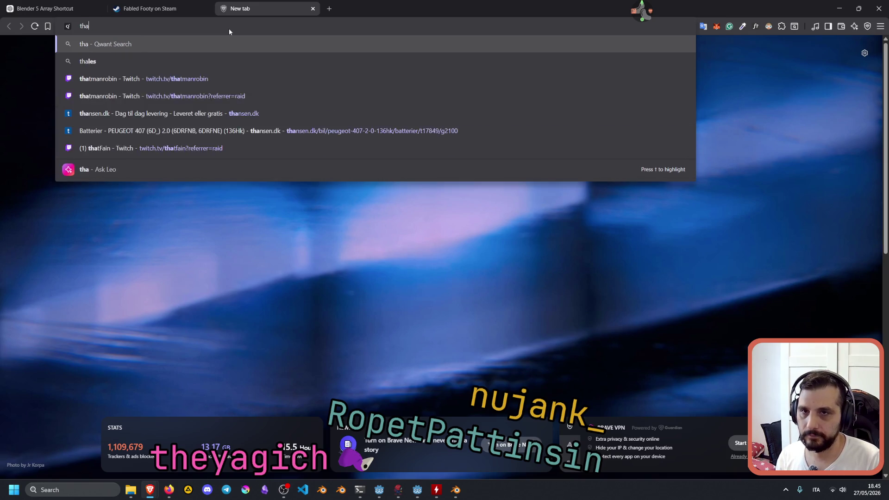
{"action": "key", "text": "BackSpace"}
{"action": "type", "text": "eyagi"}
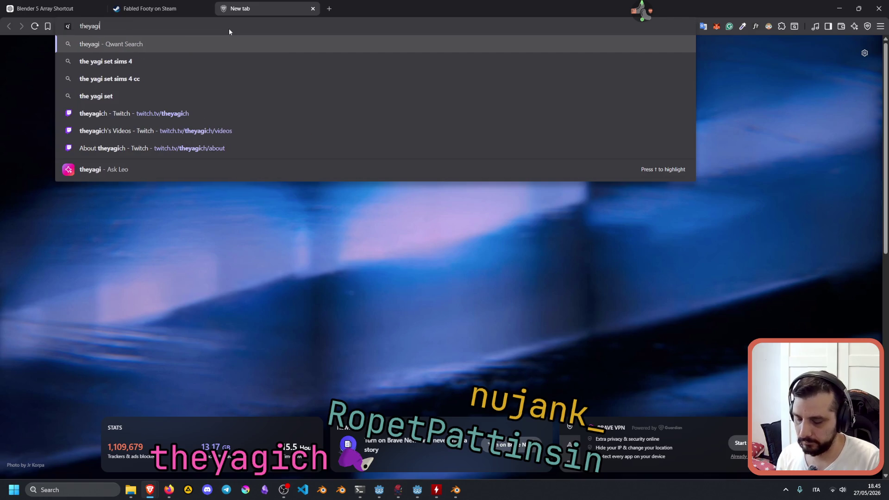
{"action": "type", "text": "ch"}
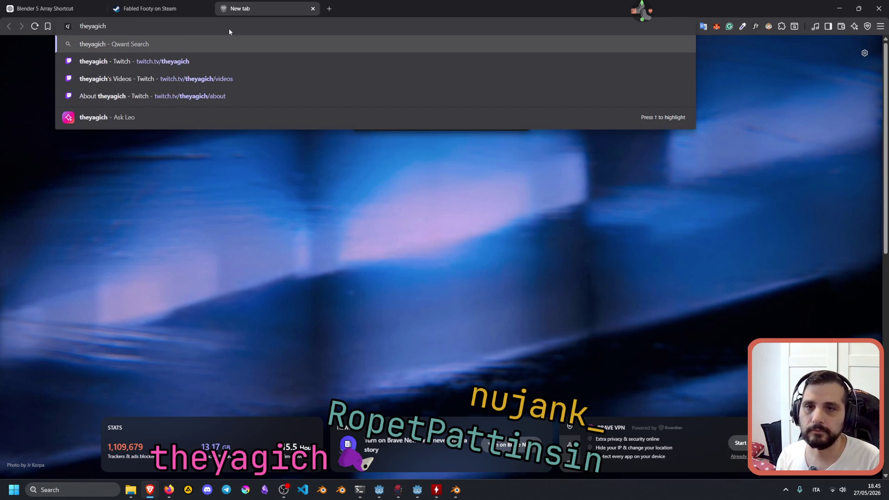
{"action": "key", "text": "Down"}
{"action": "key", "text": "Down"}
{"action": "key", "text": "Down"}
{"action": "key", "text": "Up"}
{"action": "key", "text": "Up"}
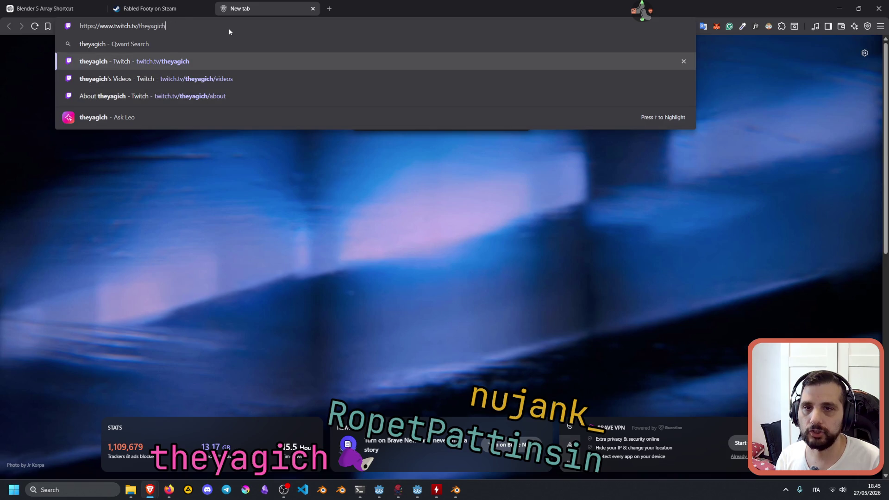
Clear the address and load itch.io instead.
{"action": "key", "text": "Escape"}
{"action": "key", "text": "Escape"}
{"action": "type", "text": "itch"}
{"action": "key", "text": "Return"}
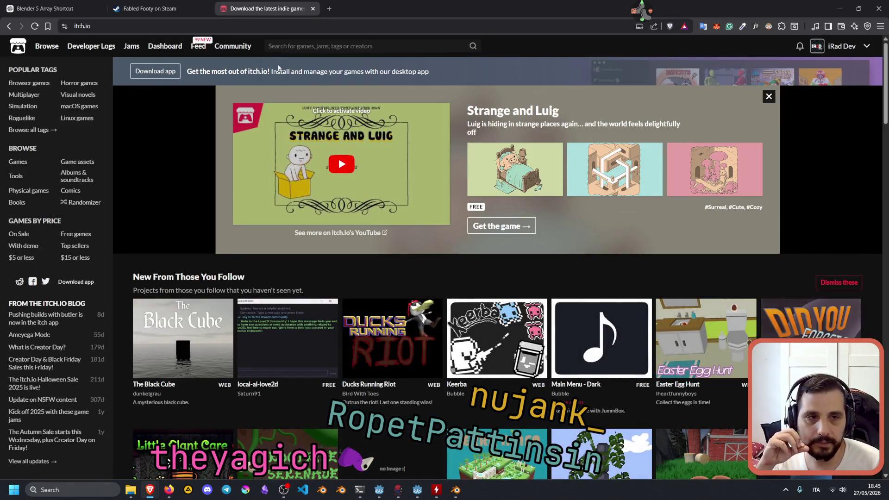
Start the featured video, then visit My library and the creator profile via the account menu.
{"action": "left_click", "coordinate": [341, 164]}
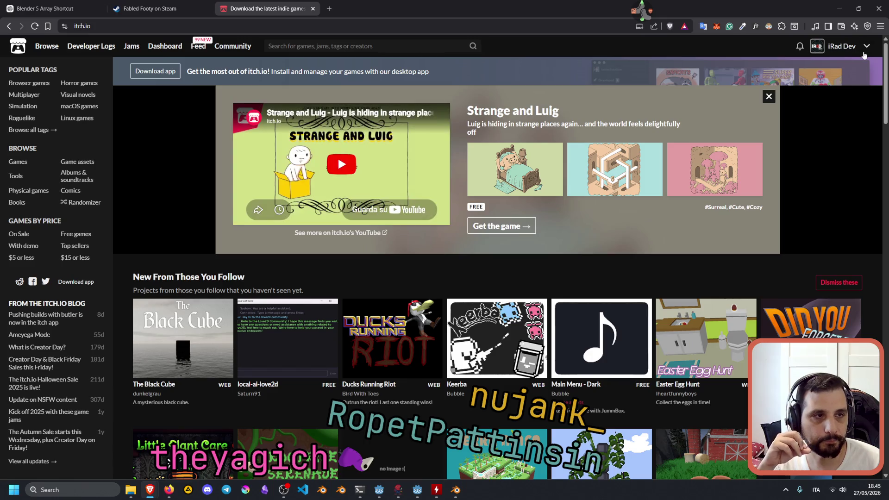
{"action": "left_click", "coordinate": [867, 48]}
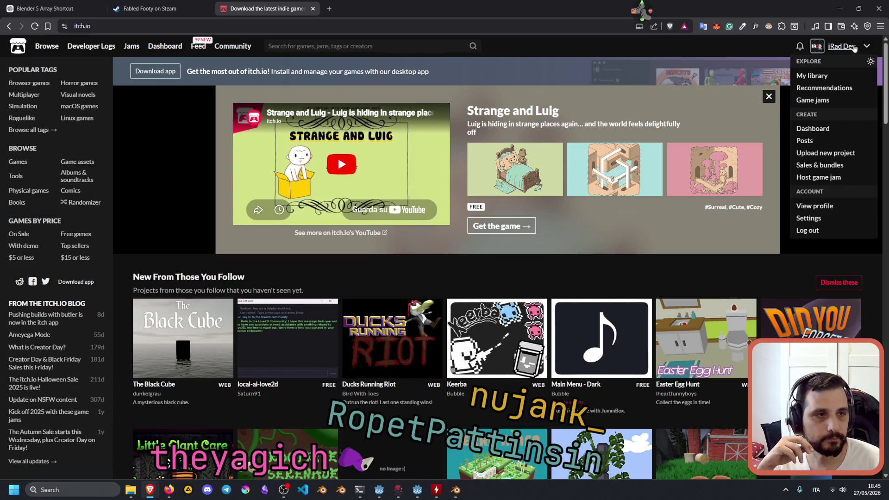
{"action": "left_click", "coordinate": [829, 75]}
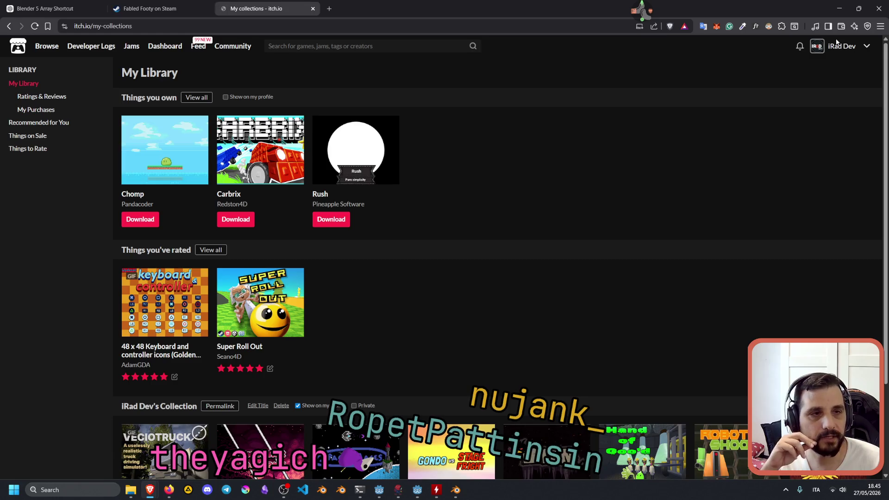
{"action": "left_click", "coordinate": [840, 48]}
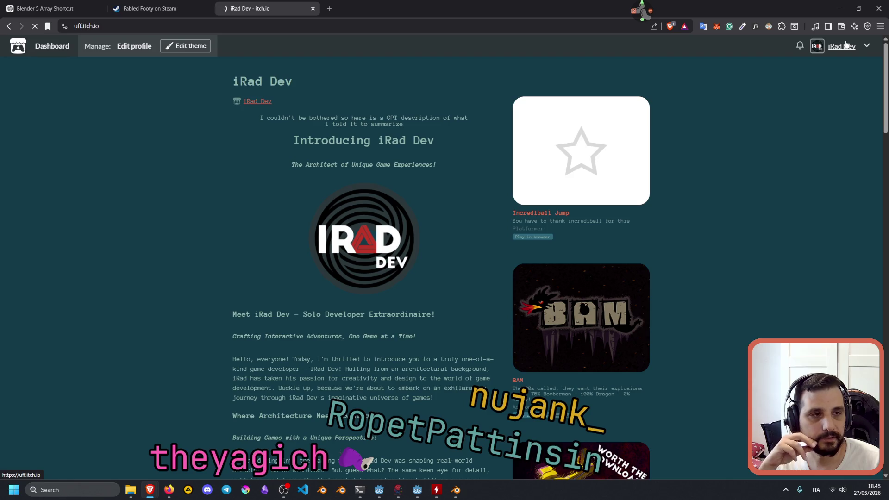
{"action": "left_click", "coordinate": [867, 45]}
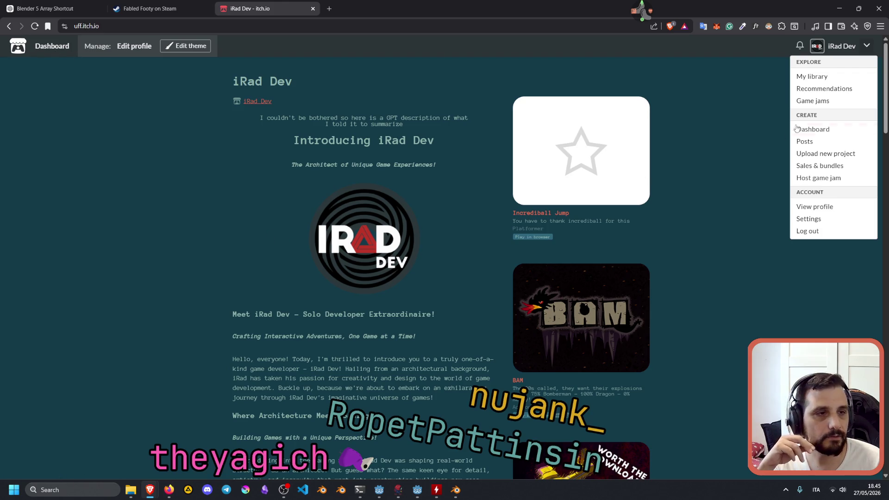
{"action": "left_click", "coordinate": [827, 77]}
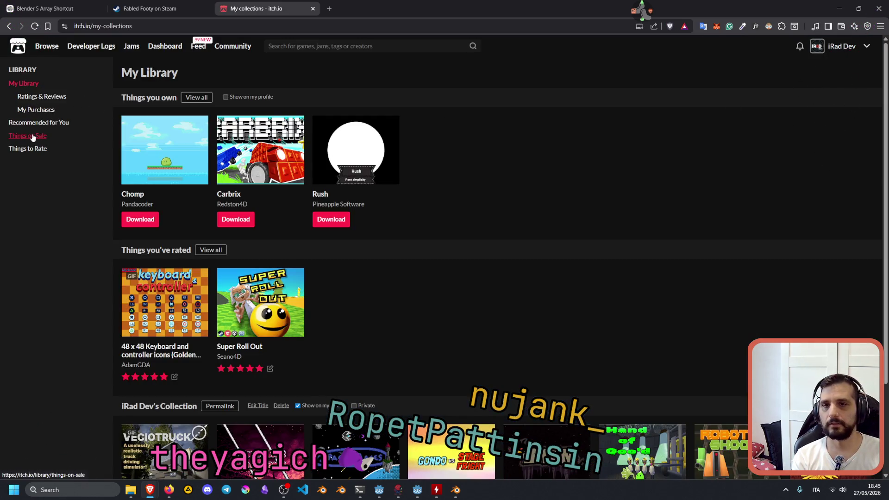
Look over the library page, then return to the itch.io home page.
{"action": "scroll", "coordinate": [64, 135], "scroll_direction": "down", "scroll_amount": 3}
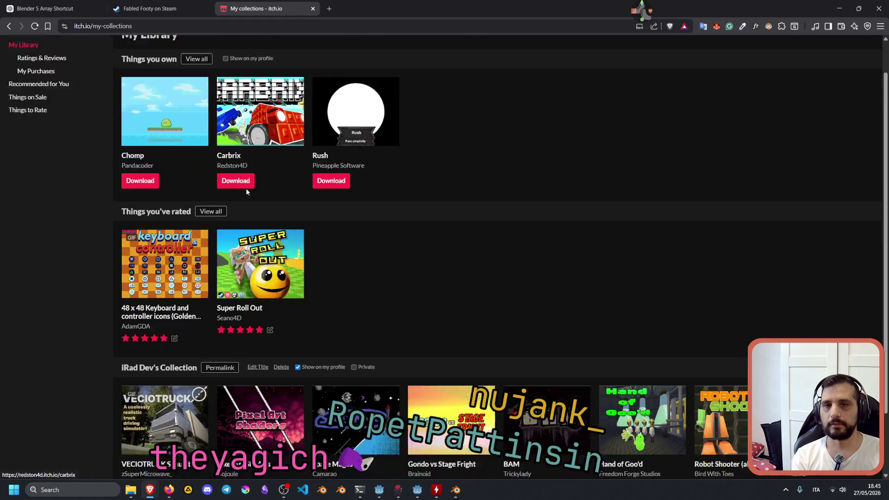
{"action": "scroll", "coordinate": [162, 298], "scroll_direction": "up", "scroll_amount": 3}
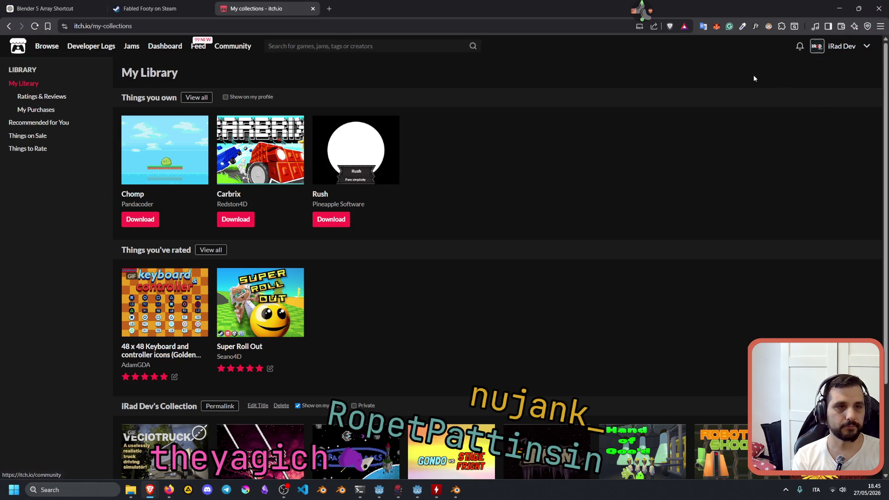
{"action": "left_click", "coordinate": [174, 25]}
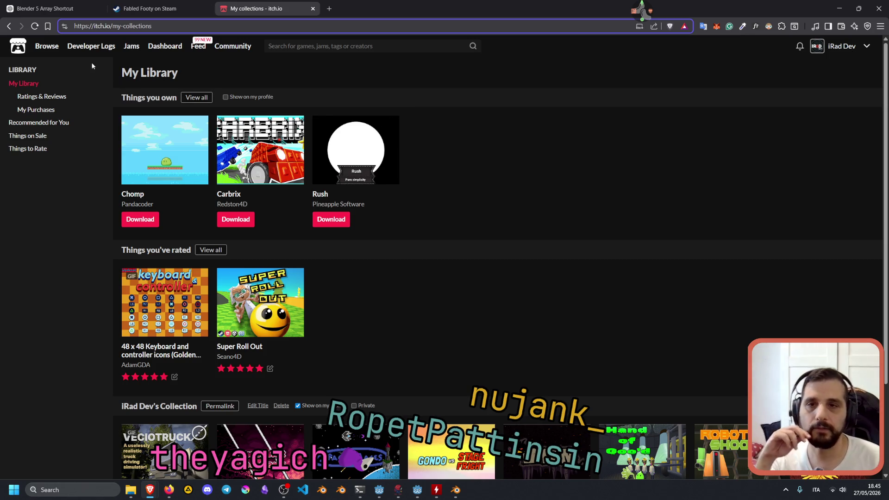
{"action": "left_click", "coordinate": [19, 52]}
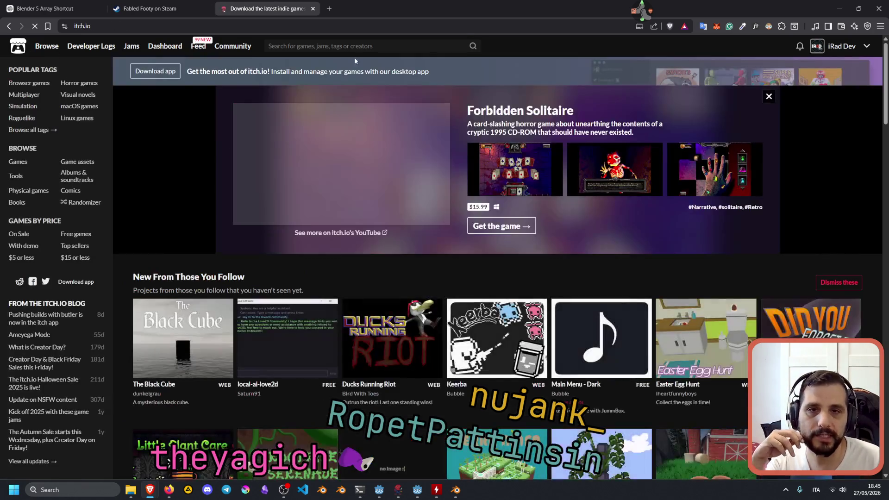
{"action": "mouse_move", "coordinate": [46, 50]}
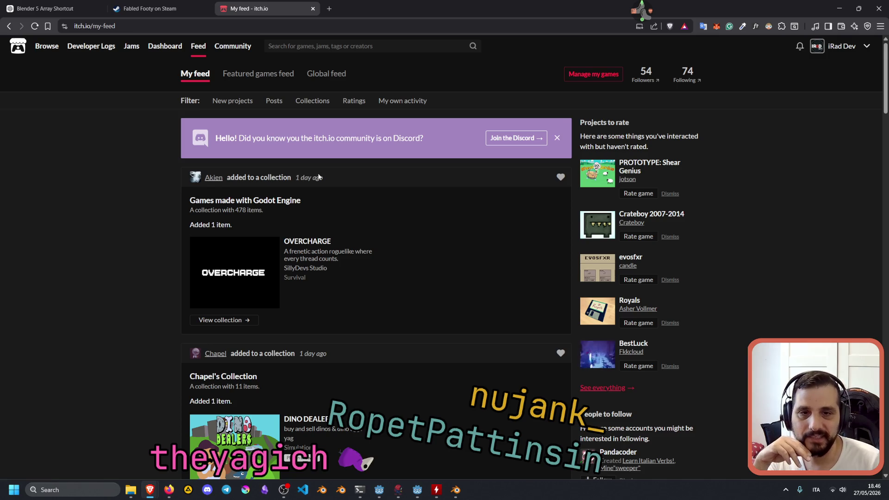
Open the DINO DEALERS page from the feed and scroll through its description.
{"action": "scroll", "coordinate": [218, 202], "scroll_direction": "down", "scroll_amount": 3}
{"action": "scroll", "coordinate": [241, 233], "scroll_direction": "down", "scroll_amount": 2}
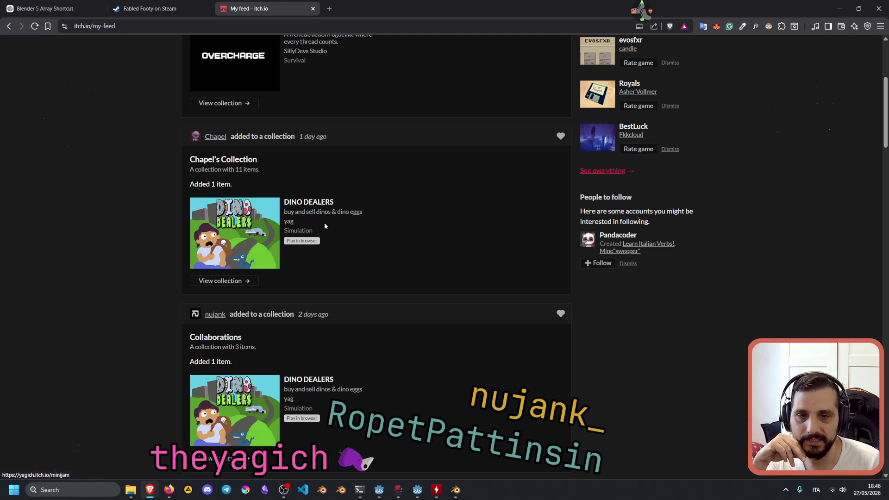
{"action": "left_click", "coordinate": [307, 204]}
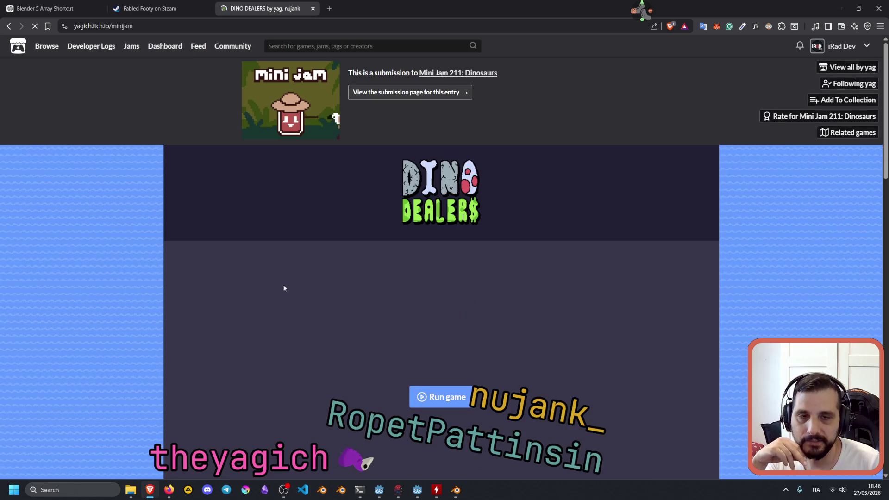
{"action": "scroll", "coordinate": [322, 249], "scroll_direction": "down", "scroll_amount": 3}
{"action": "scroll", "coordinate": [469, 224], "scroll_direction": "down", "scroll_amount": 10}
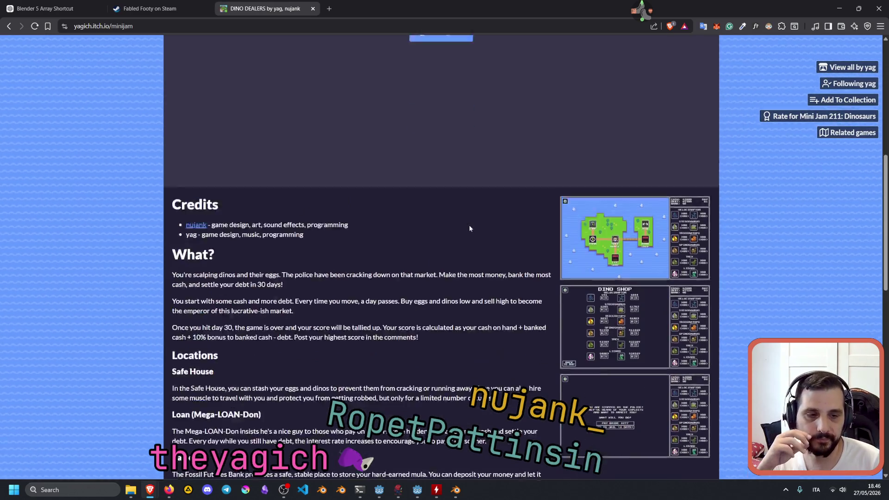
Select the minijam part of the page address, scroll back to the top, then return to Blender.
{"action": "left_click", "coordinate": [155, 28]}
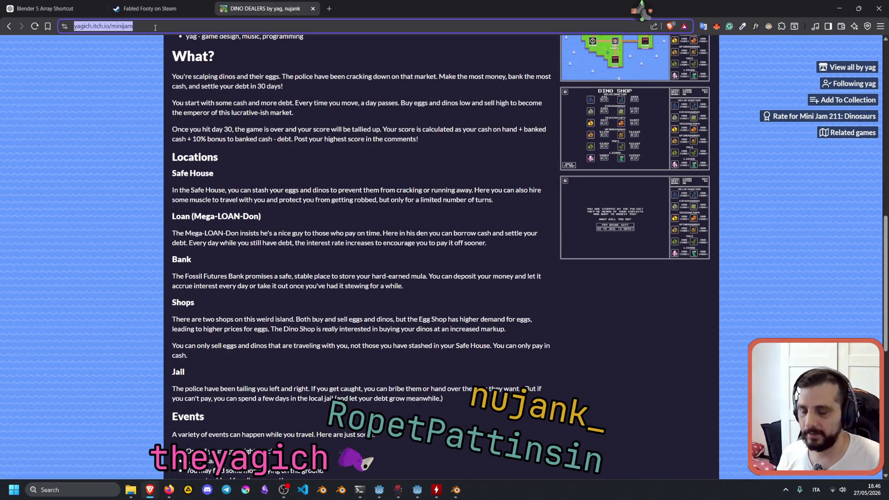
{"action": "double_click", "coordinate": [118, 26]}
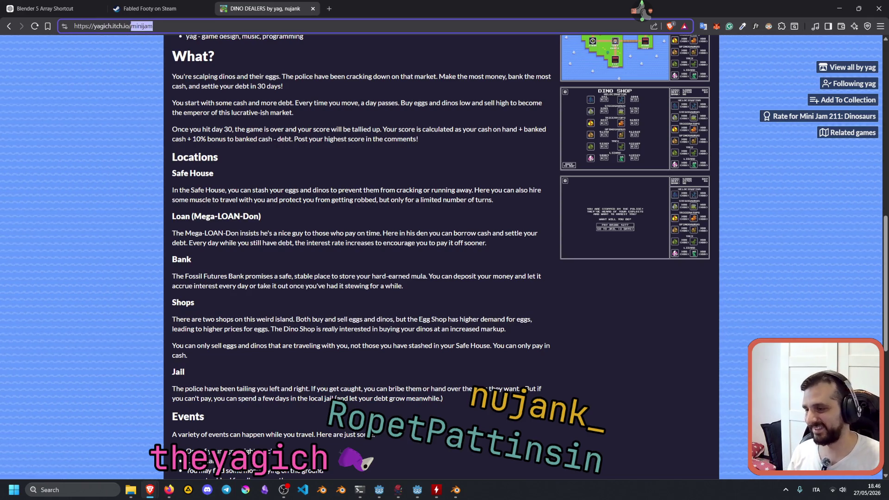
{"action": "key", "text": "alt+Tab"}
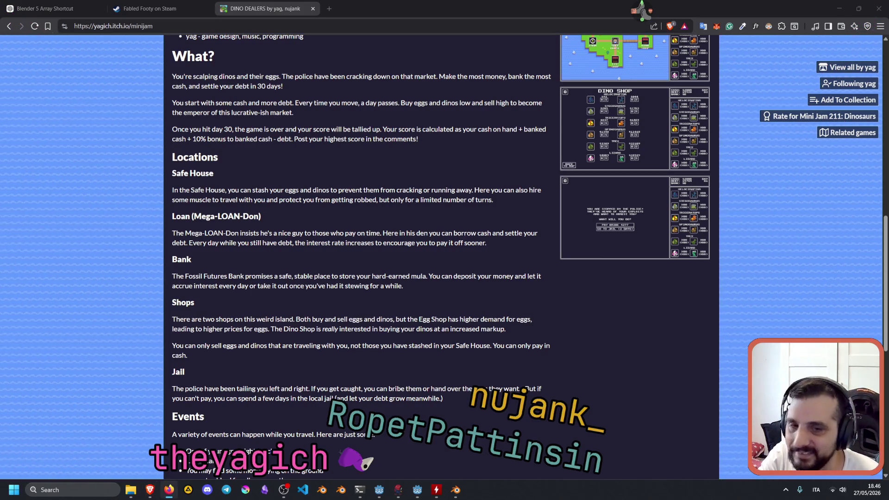
{"action": "scroll", "coordinate": [148, 247], "scroll_direction": "up", "scroll_amount": 15}
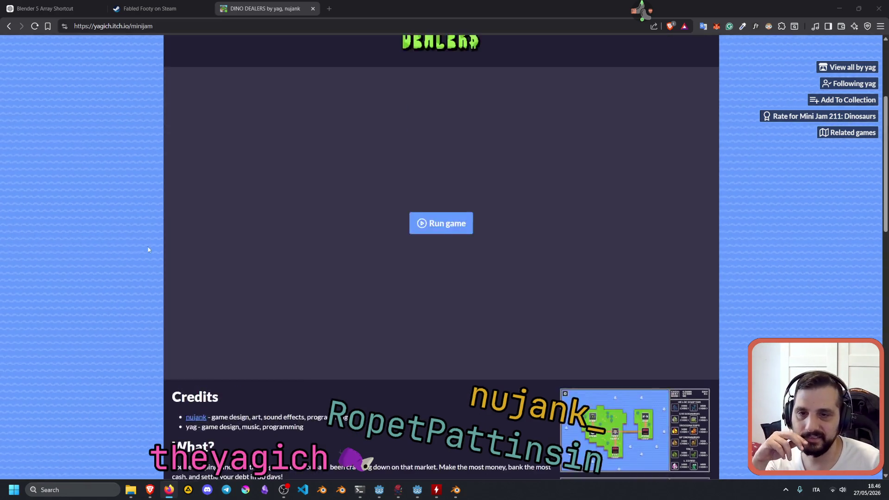
{"action": "left_click", "coordinate": [133, 248]}
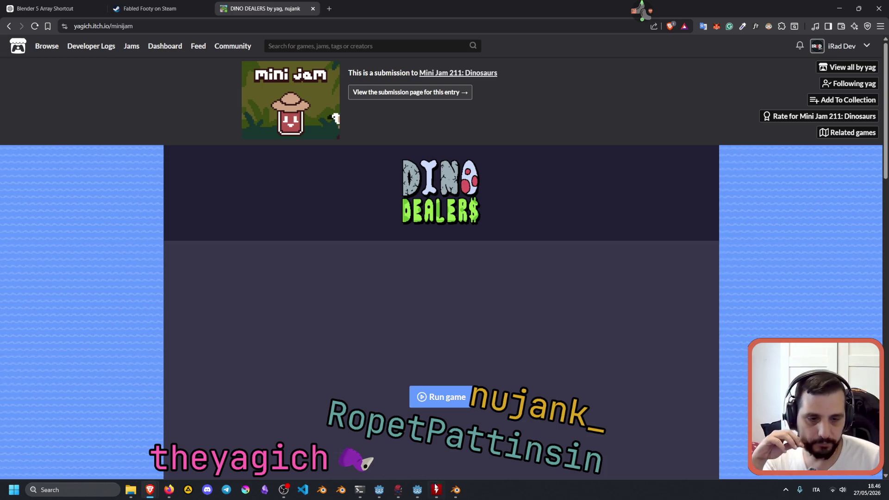
{"action": "left_click", "coordinate": [456, 489]}
Select light_switch_box, enter Edit Mode and bevel the inner rim edge loop.
{"action": "mouse_move", "coordinate": [474, 172]}
{"action": "middle_mouse_down"}
{"action": "mouse_move", "coordinate": [477, 194]}
{"action": "mouse_move", "coordinate": [507, 172]}
{"action": "mouse_move", "coordinate": [417, 195]}
{"action": "mouse_move", "coordinate": [430, 159]}
{"action": "mouse_move", "coordinate": [370, 174]}
{"action": "middle_mouse_up"}
{"action": "scroll", "coordinate": [397, 199], "scroll_direction": "up", "scroll_amount": 10}
{"action": "scroll", "coordinate": [371, 174], "scroll_direction": "down", "scroll_amount": 5}
{"action": "scroll", "coordinate": [365, 170], "scroll_direction": "up", "scroll_amount": 3}
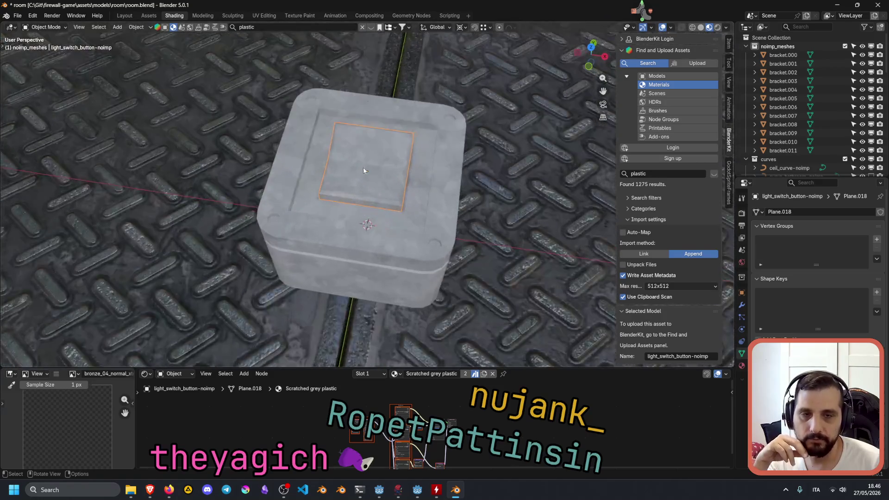
{"action": "scroll", "coordinate": [365, 170], "scroll_direction": "up", "scroll_amount": 5}
{"action": "middle_click_drag", "start_coordinate": [271, 151], "coordinate": [245, 154]}
{"action": "left_click", "coordinate": [193, 129]}
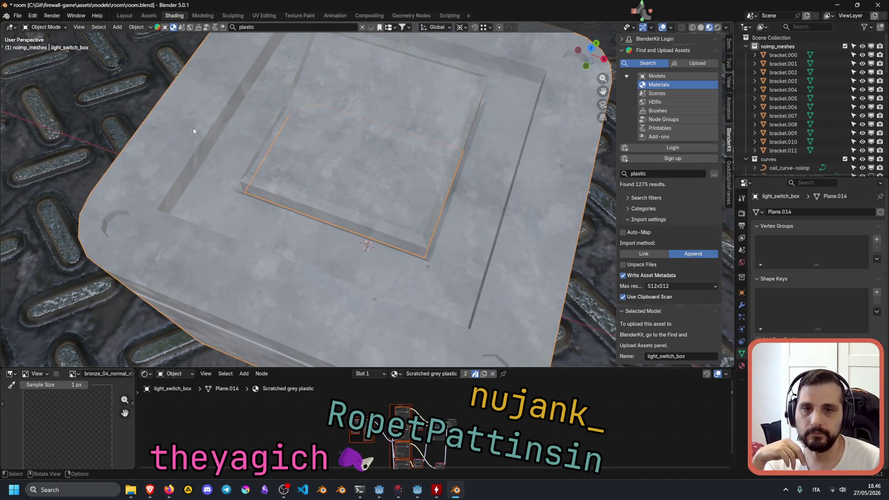
{"action": "key", "text": "Tab"}
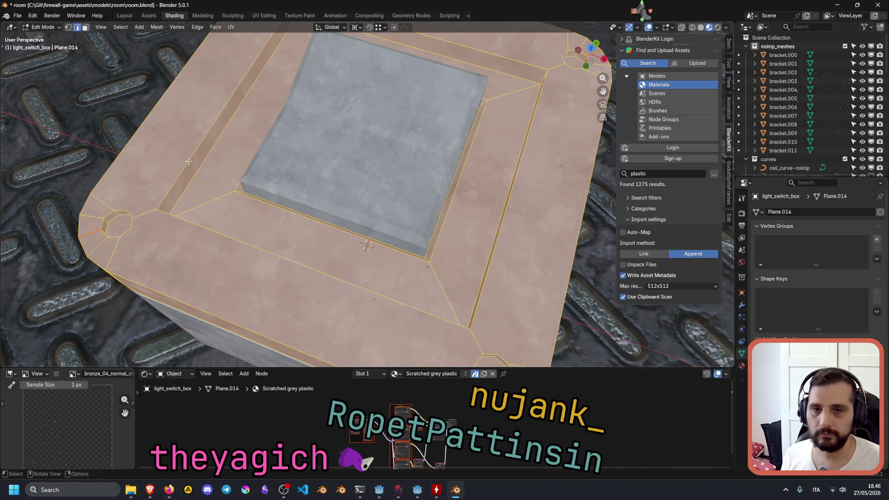
{"action": "left_click", "coordinate": [189, 161], "text": "alt"}
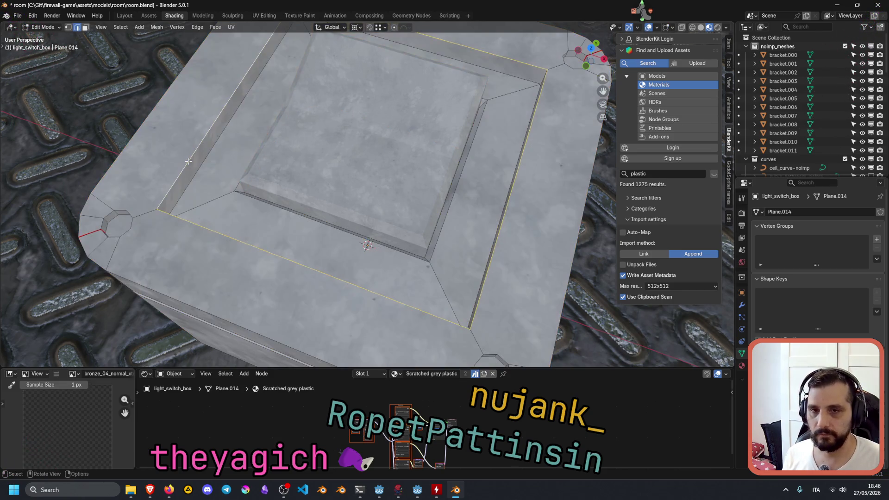
{"action": "key", "text": "ctrl+b"}
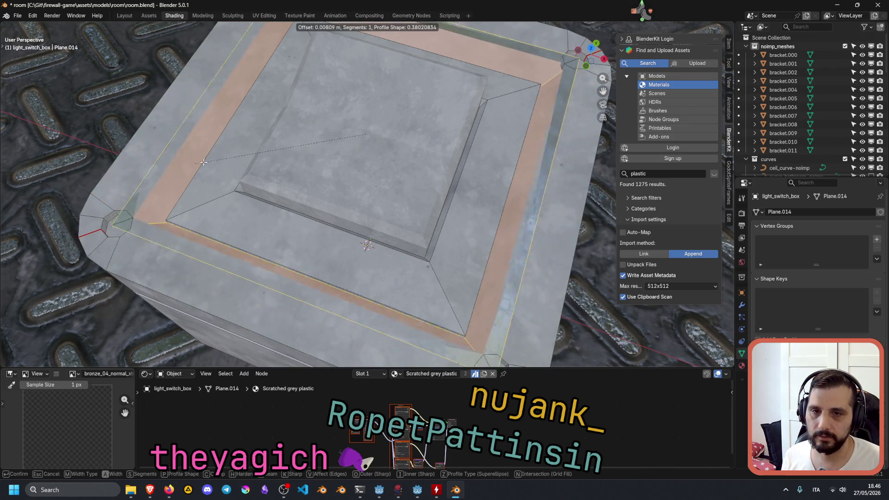
{"action": "left_click", "coordinate": [227, 167]}
{"action": "key", "text": "alt+a"}
Bevel the box's top edge loop with one segment and a 0.00122 m offset.
{"action": "mouse_move", "coordinate": [346, 178]}
{"action": "middle_mouse_down"}
{"action": "mouse_move", "coordinate": [285, 150]}
{"action": "mouse_move", "coordinate": [476, 175]}
{"action": "mouse_move", "coordinate": [337, 196]}
{"action": "middle_mouse_up"}
{"action": "scroll", "coordinate": [371, 162], "scroll_direction": "down", "scroll_amount": 3}
{"action": "left_click", "coordinate": [407, 210], "text": "alt"}
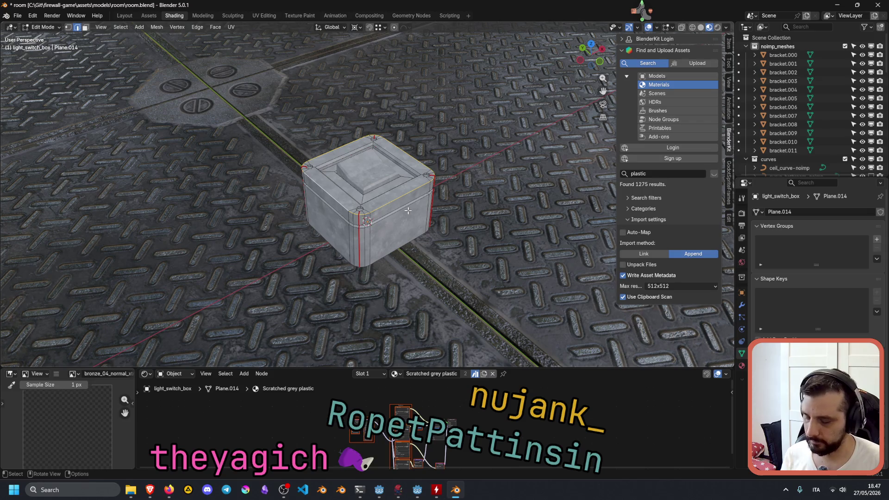
{"action": "key", "text": "ctrl+b"}
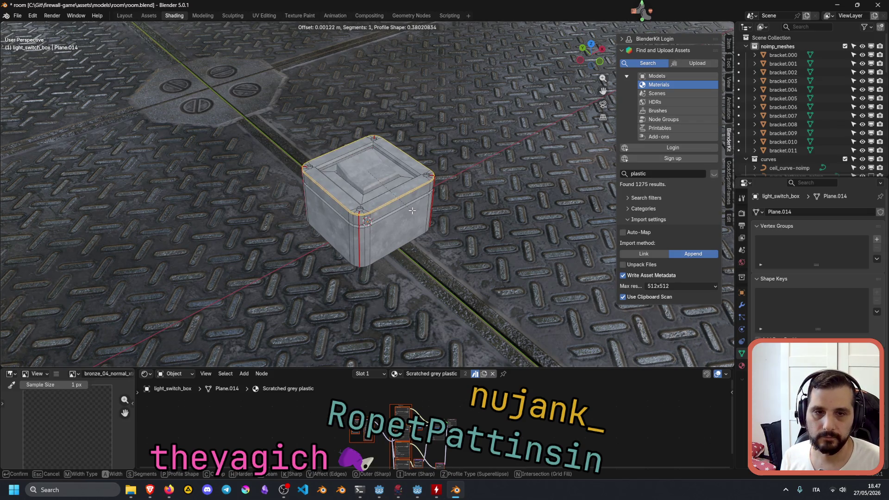
{"action": "left_click", "coordinate": [412, 210]}
{"action": "middle_click_drag", "start_coordinate": [476, 175], "coordinate": [409, 190]}
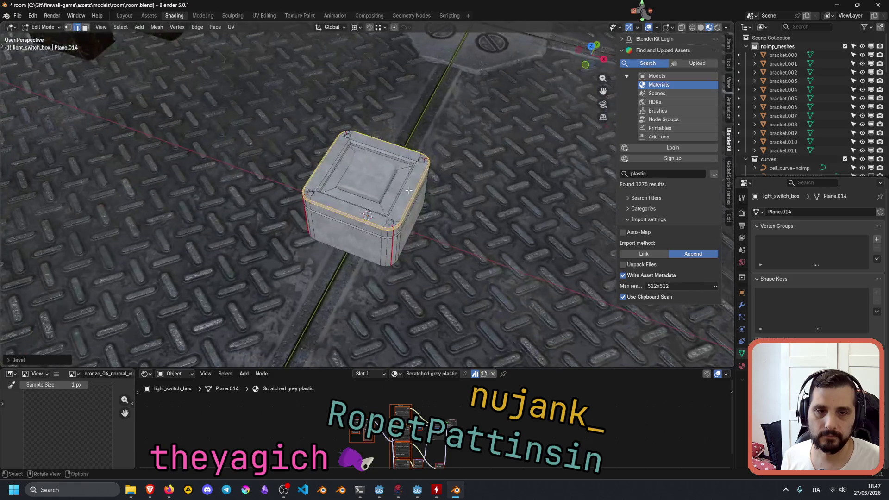
{"action": "mouse_move", "coordinate": [472, 185]}
{"action": "middle_mouse_down"}
{"action": "mouse_move", "coordinate": [409, 147]}
{"action": "mouse_move", "coordinate": [482, 159]}
{"action": "mouse_move", "coordinate": [472, 139]}
{"action": "mouse_move", "coordinate": [461, 172]}
{"action": "mouse_move", "coordinate": [386, 197]}
{"action": "mouse_move", "coordinate": [444, 190]}
{"action": "mouse_move", "coordinate": [306, 289]}
{"action": "middle_mouse_up"}
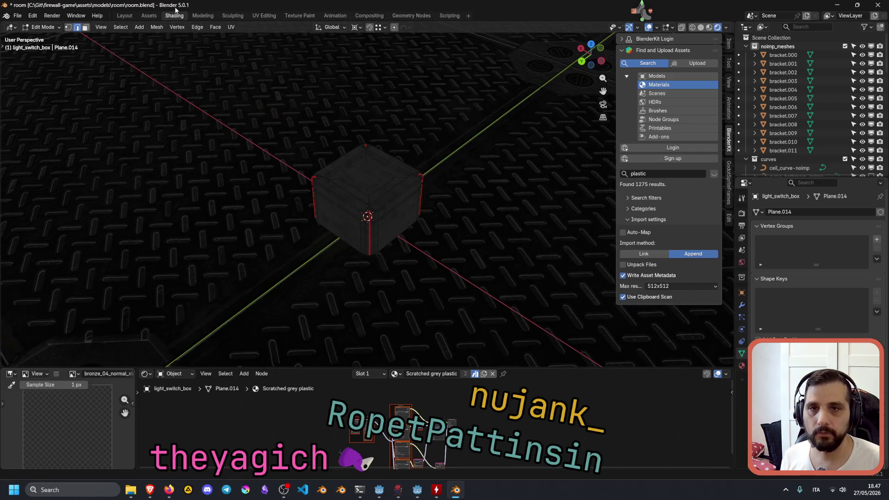
Enlarge the node editor and delete the Displacement and plastic_height.jpg texture nodes.
{"action": "mouse_move", "coordinate": [303, 368]}
{"action": "left_mouse_down"}
{"action": "mouse_move", "coordinate": [303, 140]}
{"action": "mouse_move", "coordinate": [306, 202]}
{"action": "left_mouse_up"}
{"action": "scroll", "coordinate": [376, 331], "scroll_direction": "up", "scroll_amount": 2}
{"action": "scroll", "coordinate": [376, 331], "scroll_direction": "up", "scroll_amount": 8}
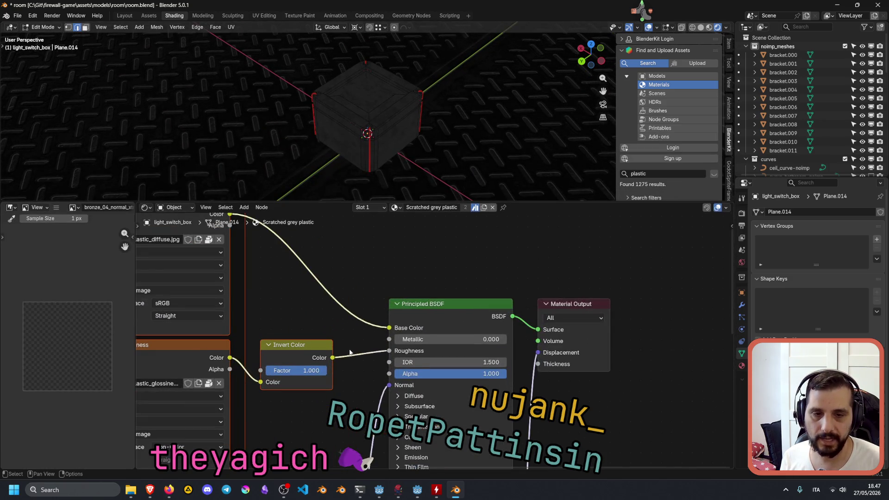
{"action": "scroll", "coordinate": [442, 239], "scroll_direction": "down", "scroll_amount": 3}
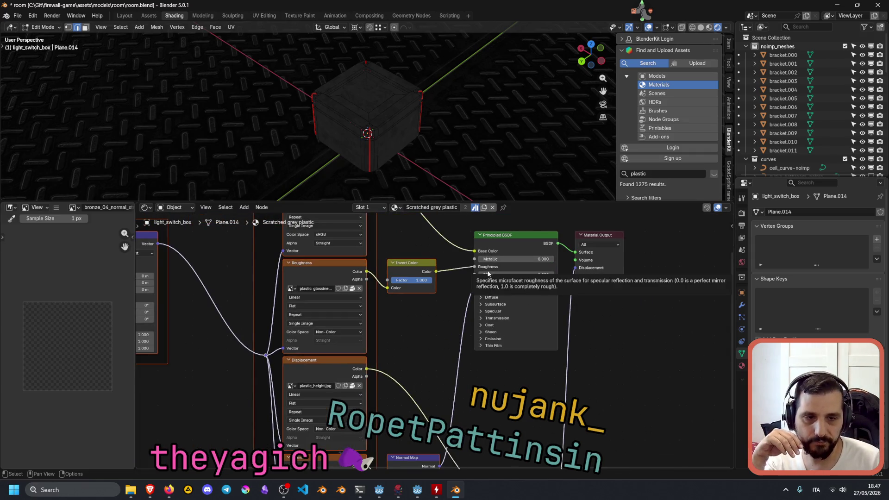
{"action": "scroll", "coordinate": [413, 363], "scroll_direction": "down", "scroll_amount": 3}
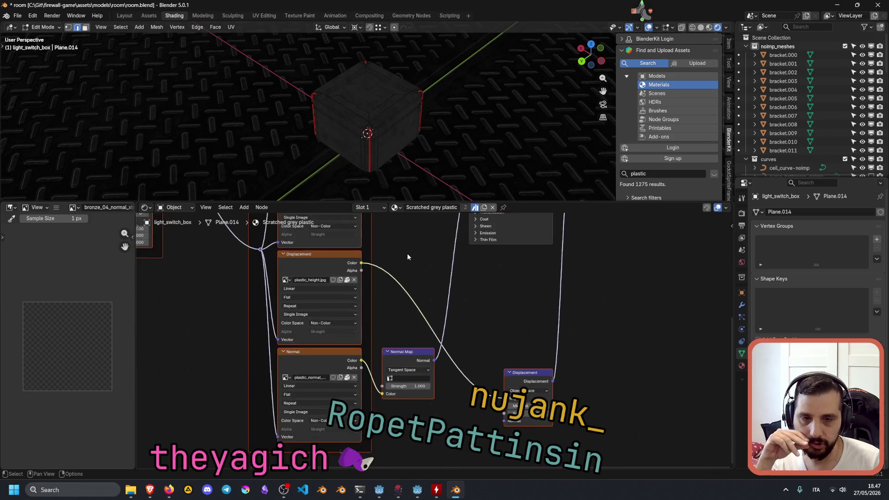
{"action": "scroll", "coordinate": [462, 296], "scroll_direction": "up", "scroll_amount": 3}
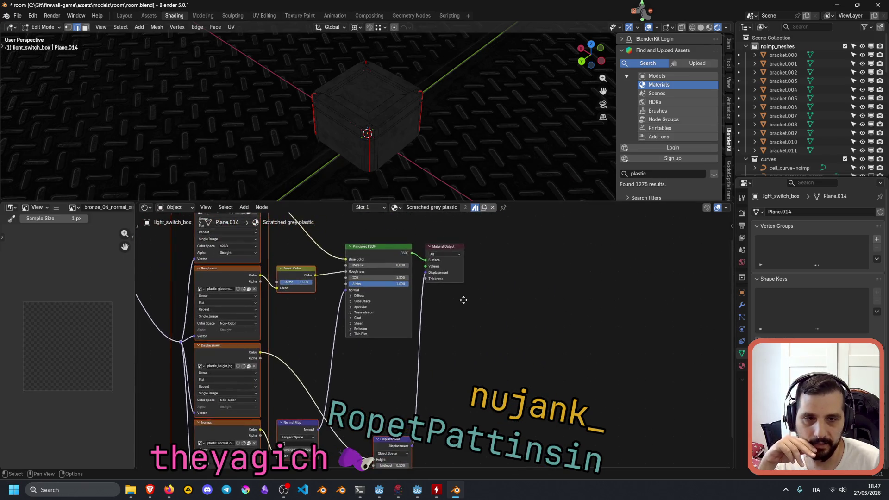
{"action": "scroll", "coordinate": [449, 308], "scroll_direction": "down", "scroll_amount": 3}
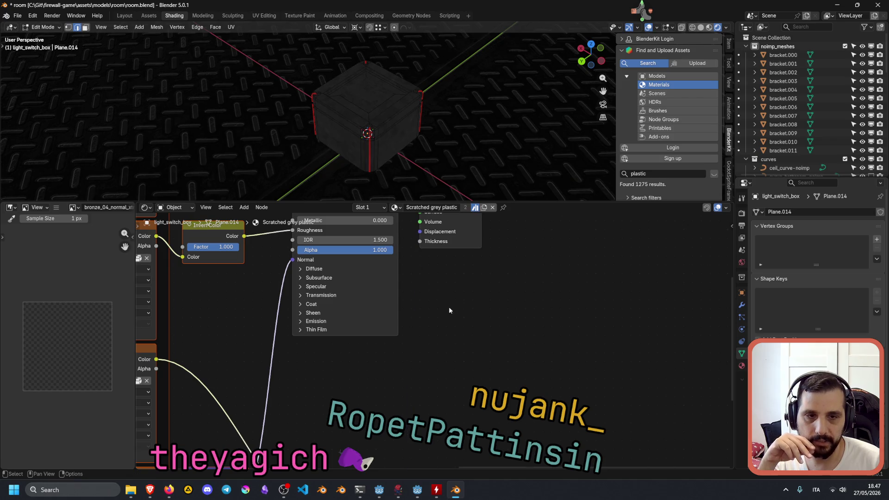
{"action": "scroll", "coordinate": [421, 353], "scroll_direction": "up", "scroll_amount": 3}
{"action": "left_click", "coordinate": [420, 352]}
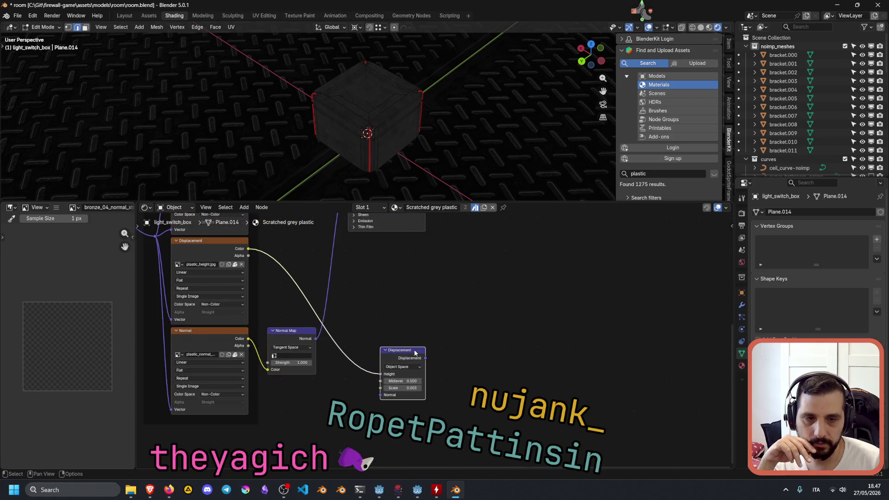
{"action": "key", "text": "Delete"}
{"action": "middle_click_drag", "start_coordinate": [318, 306], "coordinate": [350, 315]}
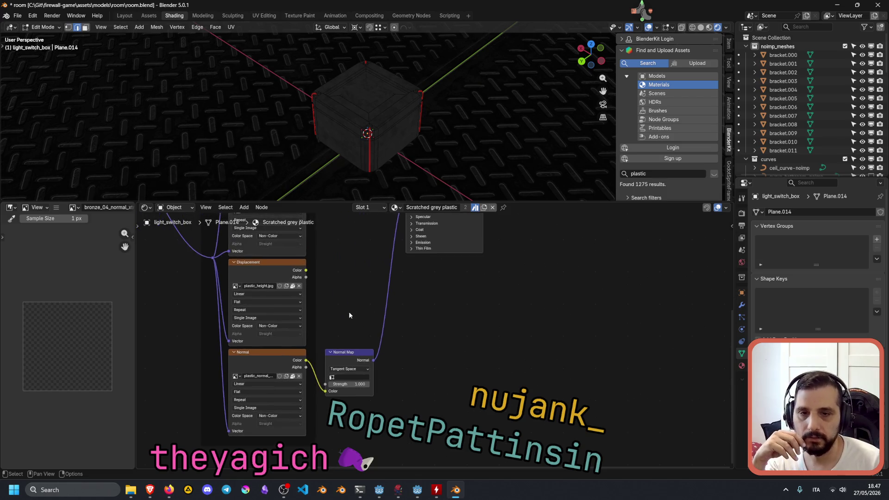
{"action": "left_click", "coordinate": [233, 264]}
{"action": "key", "text": "Delete"}
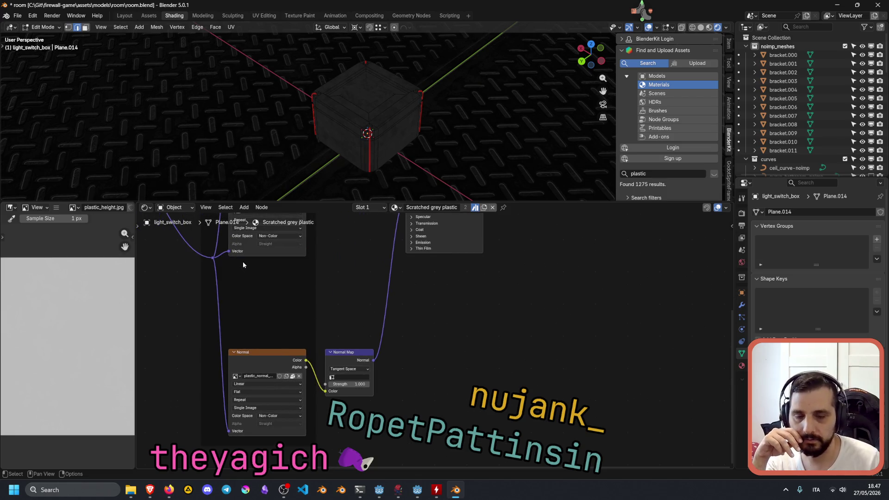
Review the remaining material node tree, then return to Object Mode.
{"action": "scroll", "coordinate": [268, 309], "scroll_direction": "down", "scroll_amount": 3}
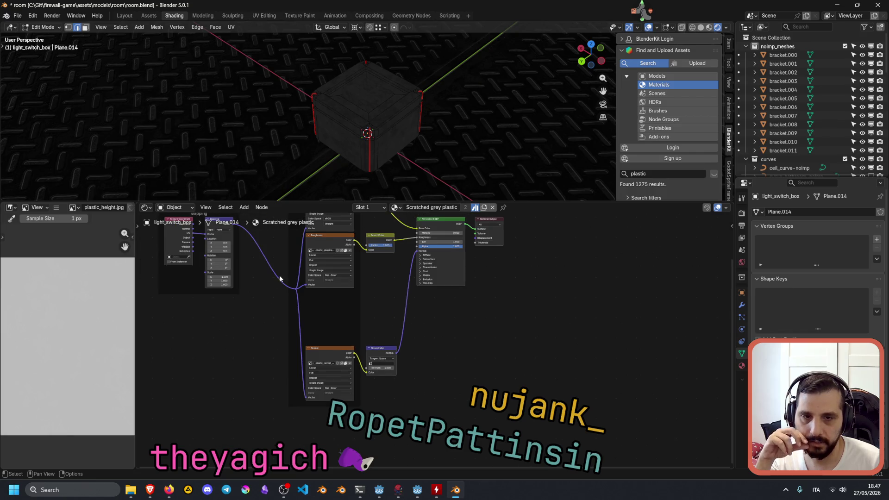
{"action": "middle_click_drag", "start_coordinate": [269, 284], "coordinate": [309, 330]}
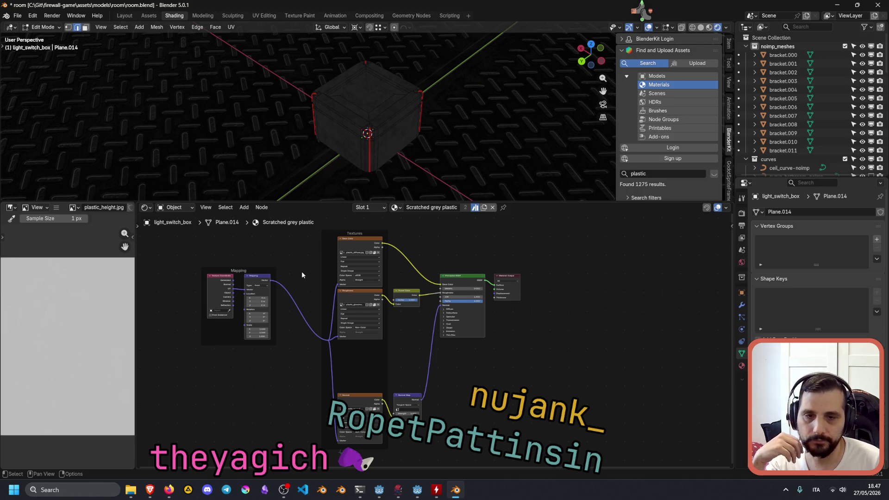
{"action": "scroll", "coordinate": [438, 342], "scroll_direction": "up", "scroll_amount": 4}
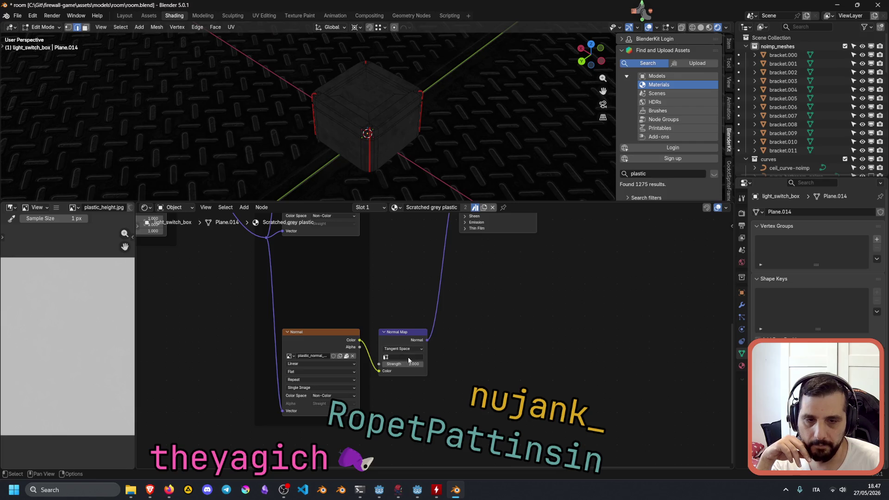
{"action": "scroll", "coordinate": [408, 360], "scroll_direction": "down", "scroll_amount": 5}
{"action": "scroll", "coordinate": [358, 302], "scroll_direction": "up", "scroll_amount": 2}
{"action": "scroll", "coordinate": [301, 290], "scroll_direction": "up", "scroll_amount": 2}
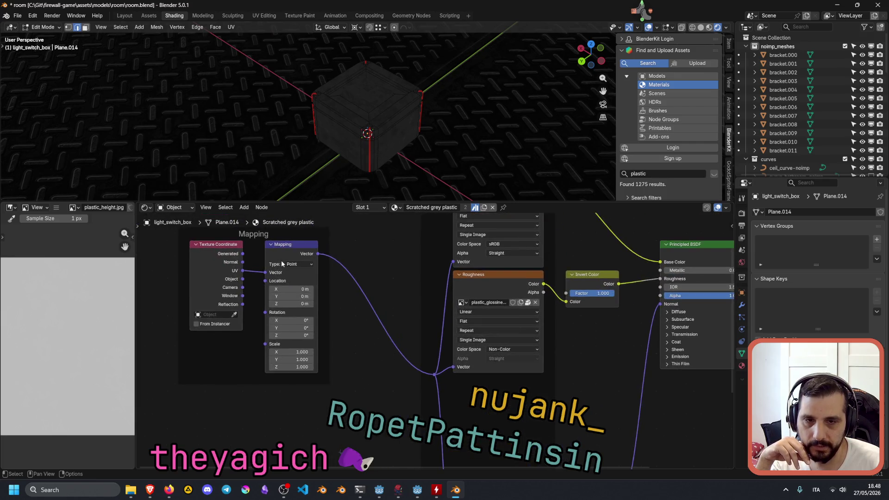
{"action": "middle_click_drag", "start_coordinate": [439, 381], "coordinate": [384, 341]}
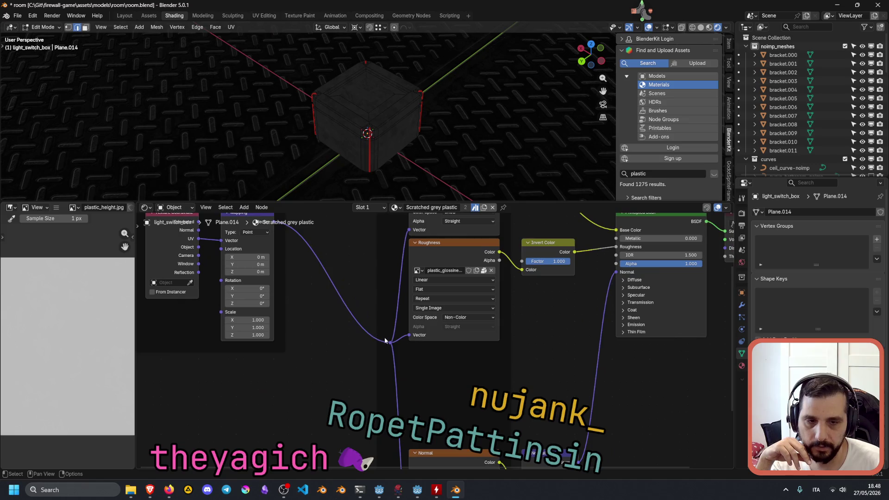
{"action": "scroll", "coordinate": [350, 335], "scroll_direction": "down", "scroll_amount": 3}
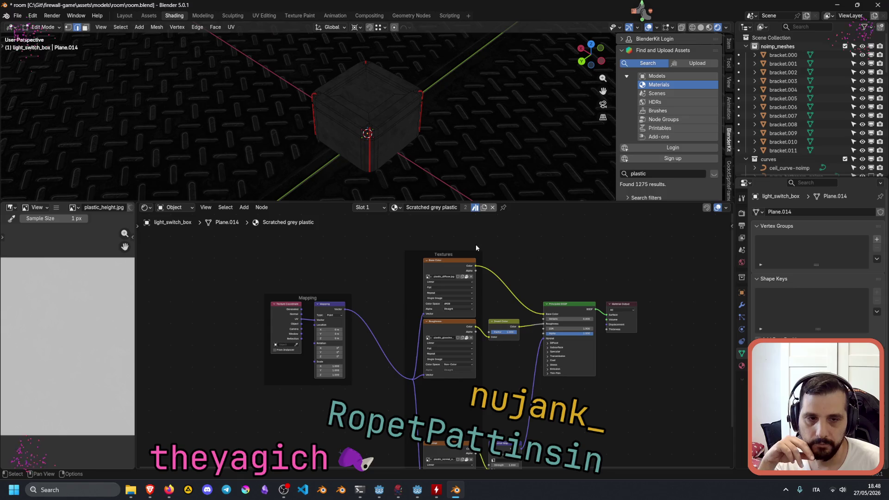
{"action": "middle_click_drag", "start_coordinate": [526, 353], "coordinate": [390, 260]}
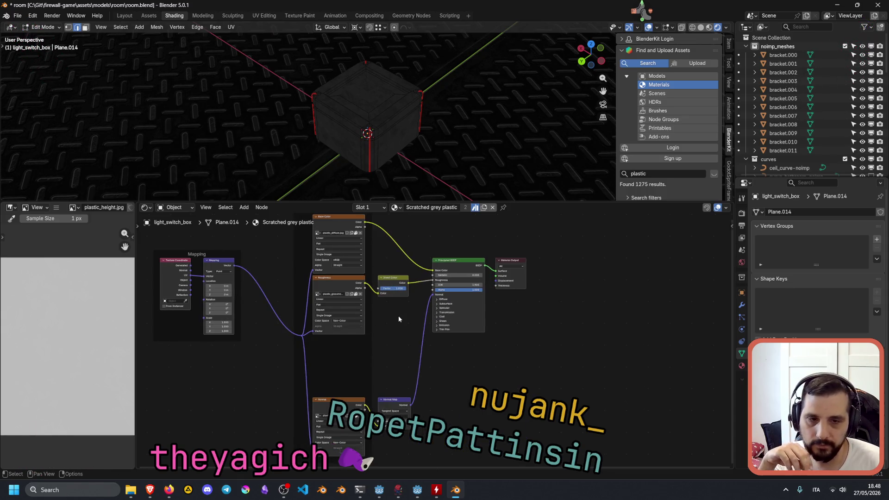
{"action": "scroll", "coordinate": [399, 315], "scroll_direction": "up", "scroll_amount": 4}
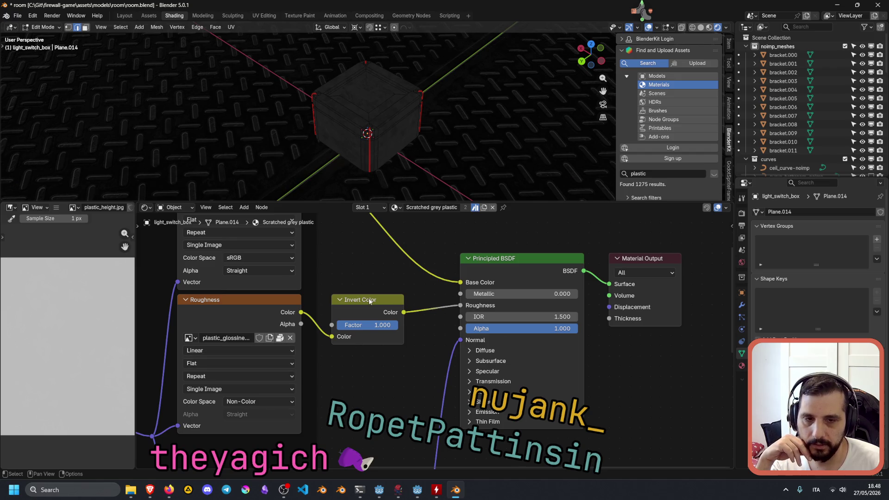
{"action": "middle_click_drag", "start_coordinate": [439, 99], "coordinate": [444, 102]}
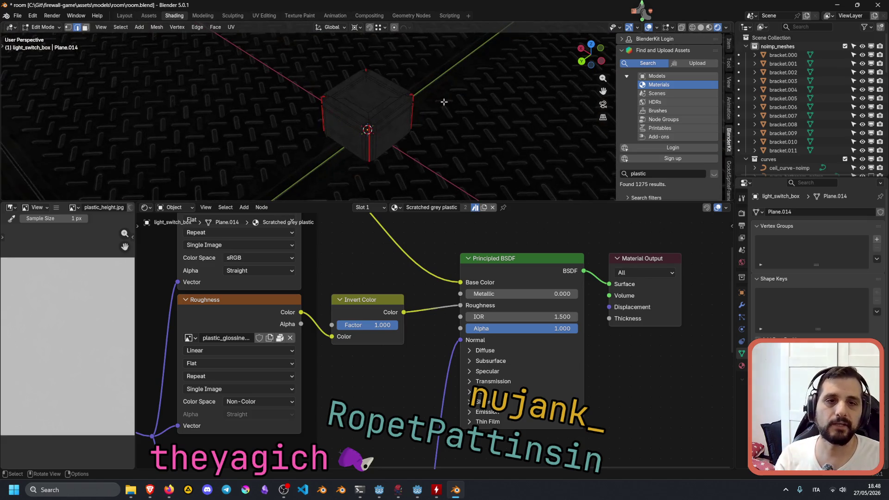
{"action": "key", "text": "Tab"}
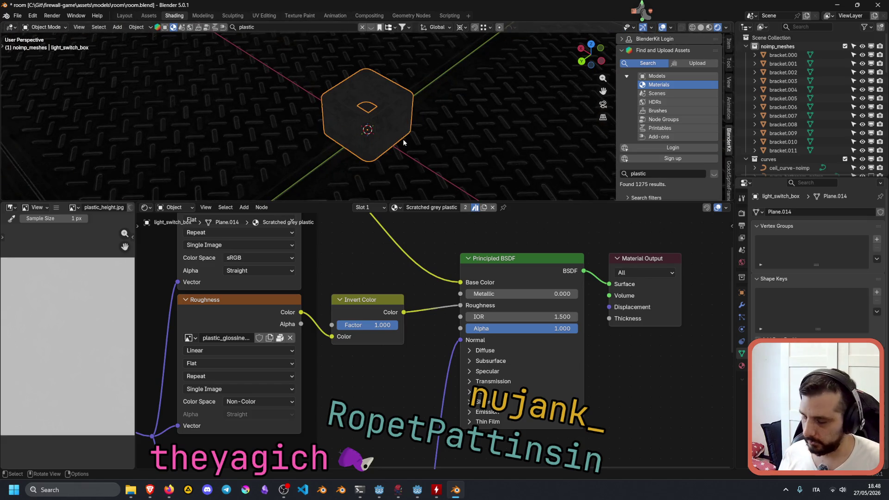
Add an Area light to the scene with Shift+A.
{"action": "key", "text": "shift+a"}
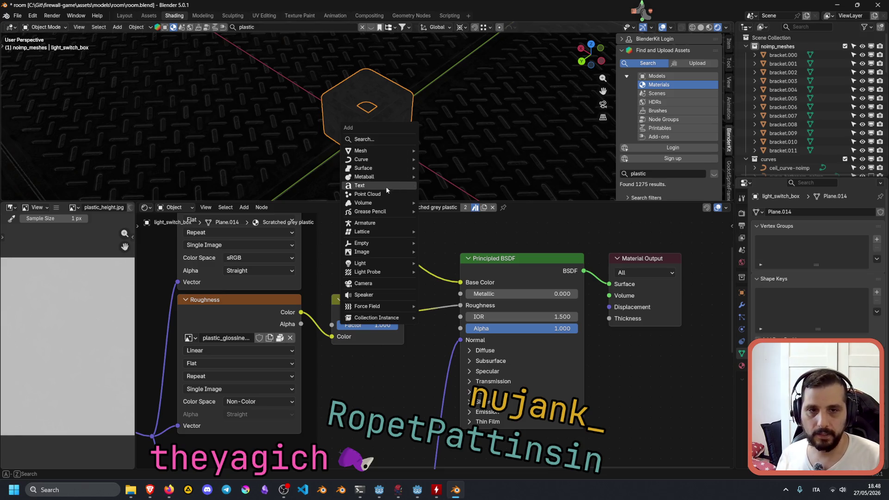
{"action": "mouse_move", "coordinate": [386, 263]}
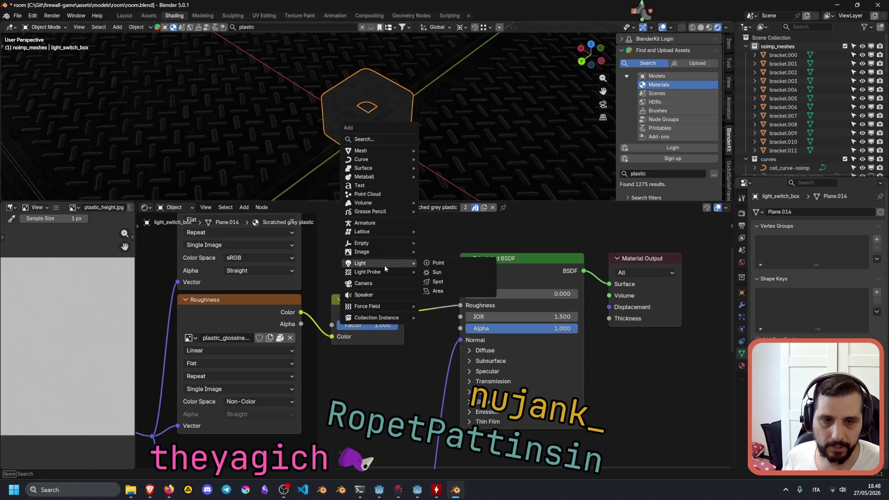
{"action": "left_click", "coordinate": [451, 291]}
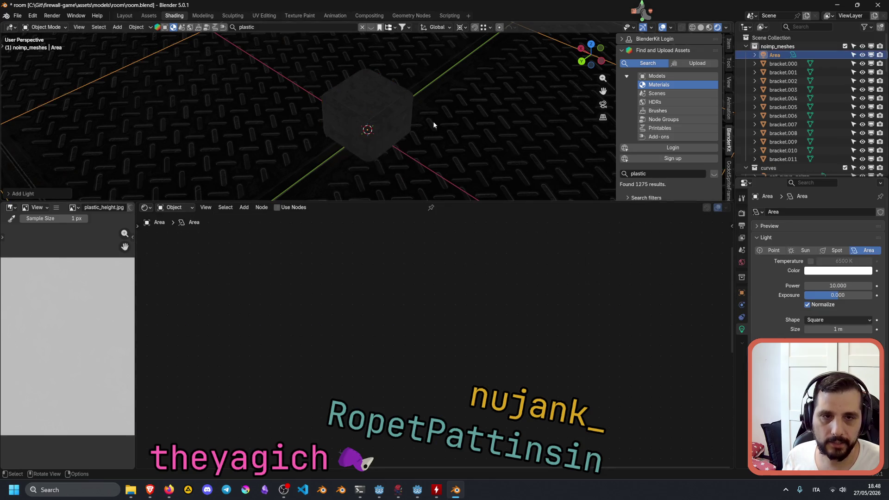
{"action": "key", "text": "KP_Decimal"}
{"action": "mouse_move", "coordinate": [482, 137]}
{"action": "middle_mouse_down"}
{"action": "mouse_move", "coordinate": [304, 153]}
{"action": "mouse_move", "coordinate": [371, 141]}
{"action": "mouse_move", "coordinate": [307, 145]}
{"action": "mouse_move", "coordinate": [349, 119]}
{"action": "middle_mouse_up"}
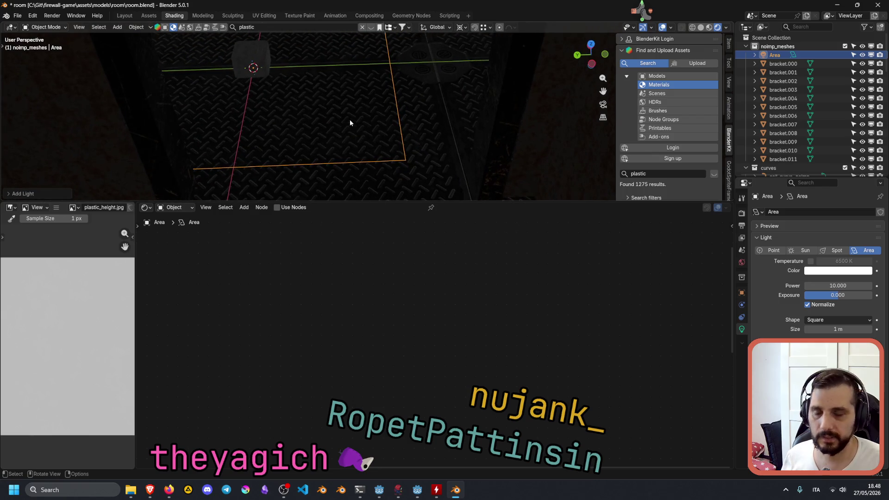
Raise the Area light along Z, tilt it to -25.253° on X, and show Layout.
{"action": "key", "text": "g"}
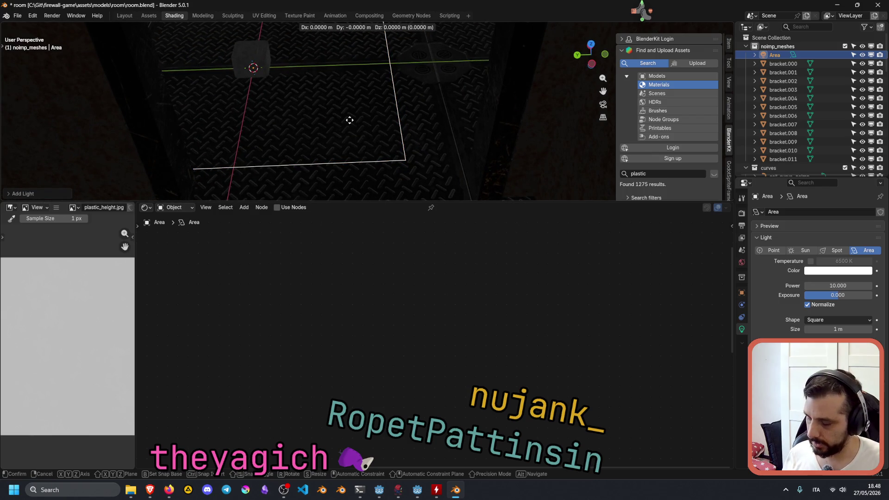
{"action": "key", "text": "z"}
{"action": "left_click", "coordinate": [339, 184]}
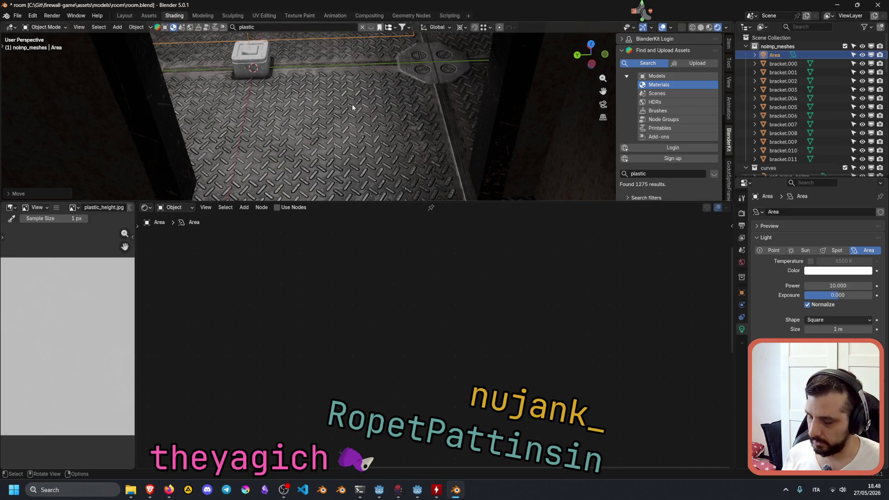
{"action": "key", "text": "r"}
{"action": "key", "text": "x"}
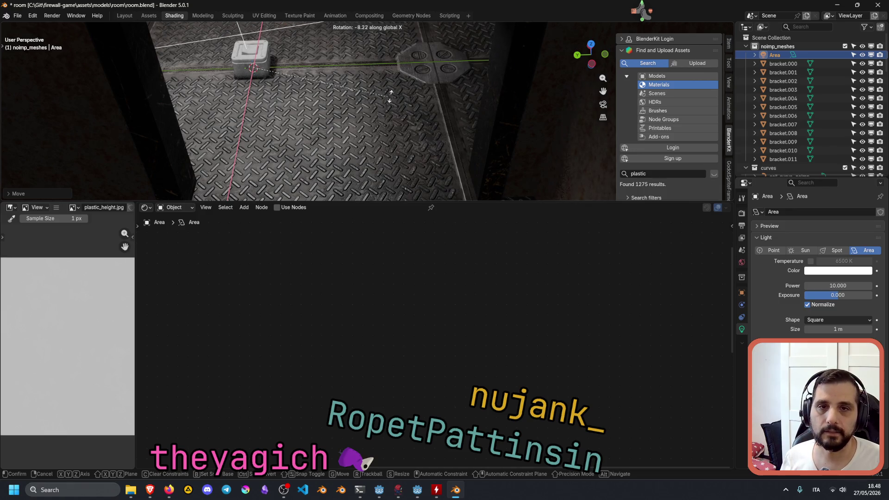
{"action": "left_click", "coordinate": [557, 42]}
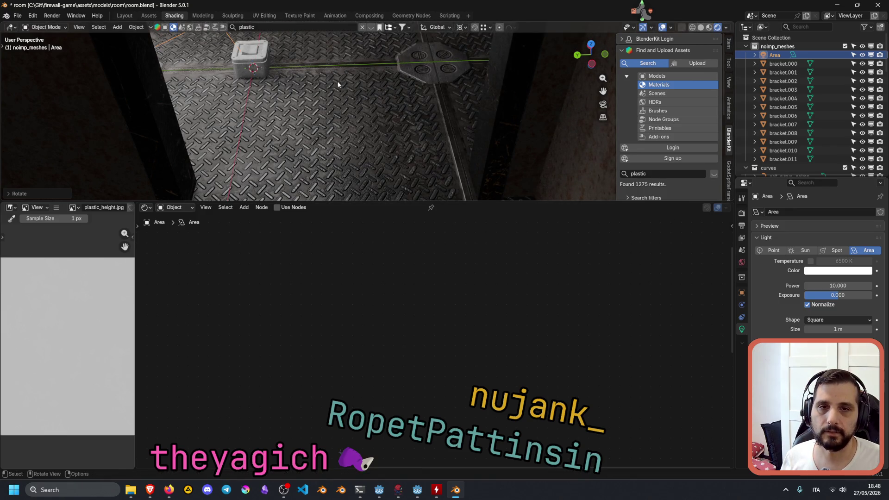
{"action": "scroll", "coordinate": [350, 102], "scroll_direction": "up", "scroll_amount": 3}
{"action": "scroll", "coordinate": [362, 122], "scroll_direction": "up", "scroll_amount": 3}
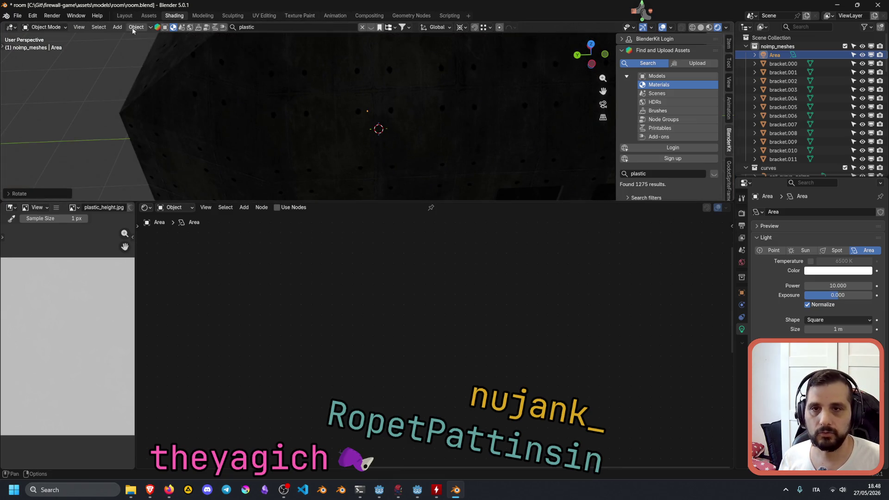
{"action": "left_click", "coordinate": [125, 15]}
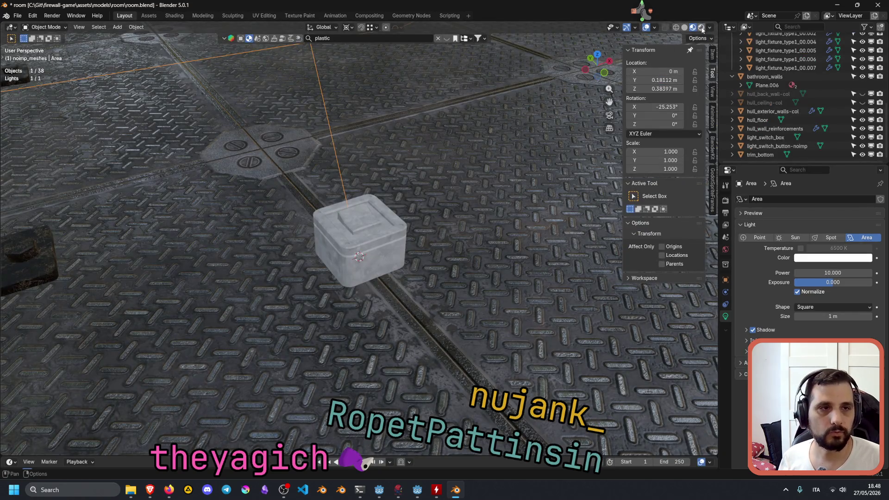
Switch to Rendered shading and tilt the area light 74° on X, to 48.796°.
{"action": "left_click", "coordinate": [702, 28]}
{"action": "middle_click_drag", "start_coordinate": [352, 218], "coordinate": [247, 223]}
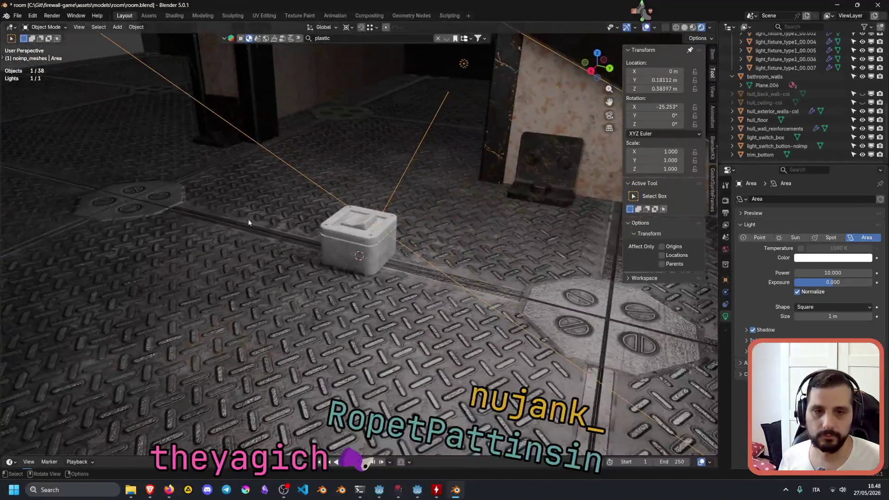
{"action": "mouse_move", "coordinate": [458, 154]}
{"action": "middle_mouse_down"}
{"action": "mouse_move", "coordinate": [377, 237]}
{"action": "mouse_move", "coordinate": [418, 263]}
{"action": "mouse_move", "coordinate": [499, 248]}
{"action": "mouse_move", "coordinate": [565, 221]}
{"action": "mouse_move", "coordinate": [548, 252]}
{"action": "mouse_move", "coordinate": [495, 204]}
{"action": "mouse_move", "coordinate": [408, 228]}
{"action": "middle_mouse_up"}
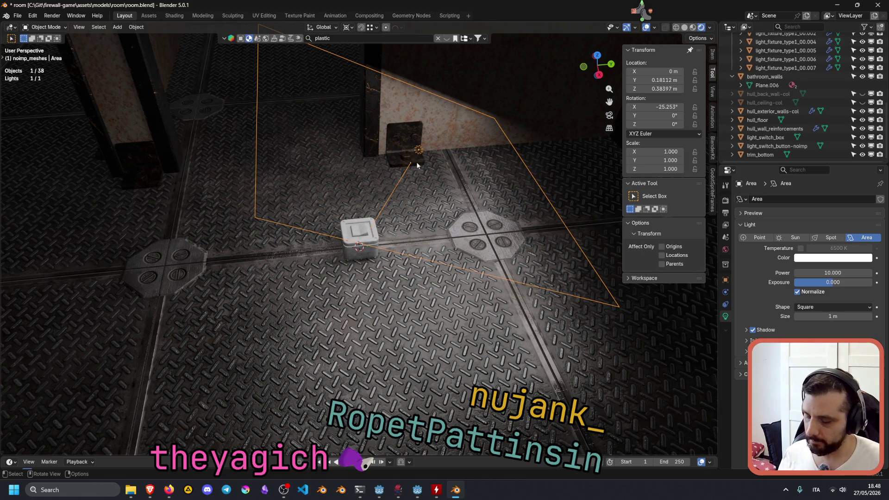
{"action": "key", "text": "r"}
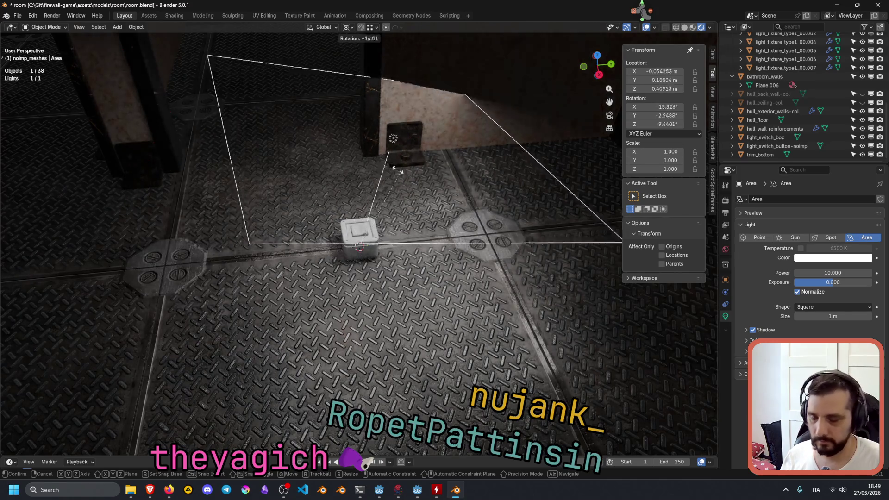
{"action": "key", "text": "x"}
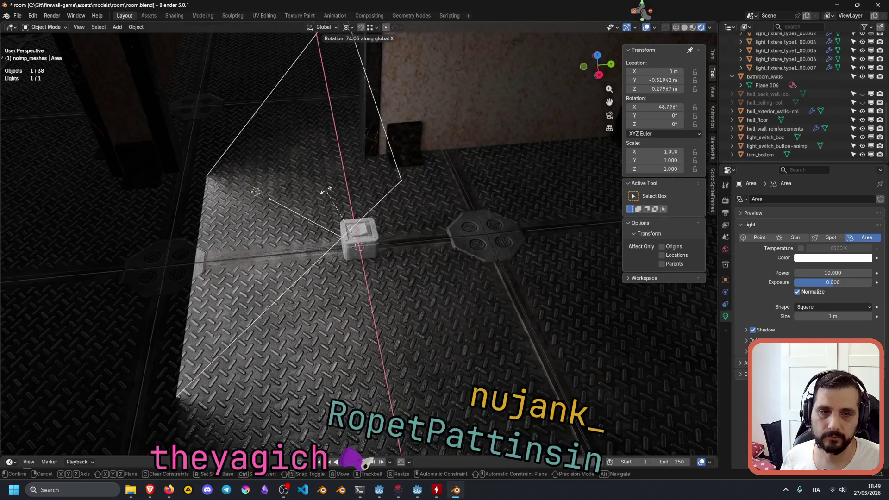
{"action": "left_click", "coordinate": [331, 194]}
Turn the area light about Z to -111.68°, then close the Rotate redo panel.
{"action": "mouse_move", "coordinate": [330, 194]}
{"action": "middle_mouse_down"}
{"action": "mouse_move", "coordinate": [394, 231]}
{"action": "mouse_move", "coordinate": [464, 229]}
{"action": "mouse_move", "coordinate": [399, 213]}
{"action": "mouse_move", "coordinate": [297, 229]}
{"action": "mouse_move", "coordinate": [346, 238]}
{"action": "middle_mouse_up"}
{"action": "key", "text": "r"}
{"action": "key", "text": "x"}
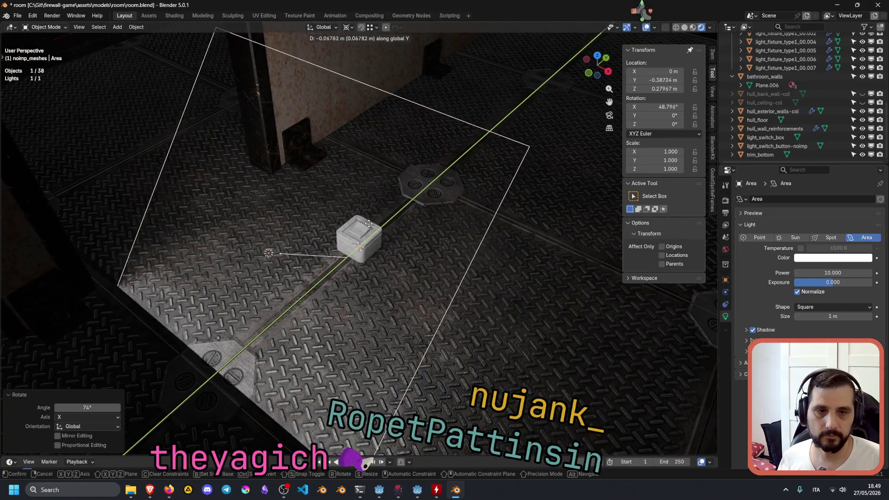
{"action": "key", "text": "Escape"}
{"action": "key", "text": "r"}
{"action": "key", "text": "y"}
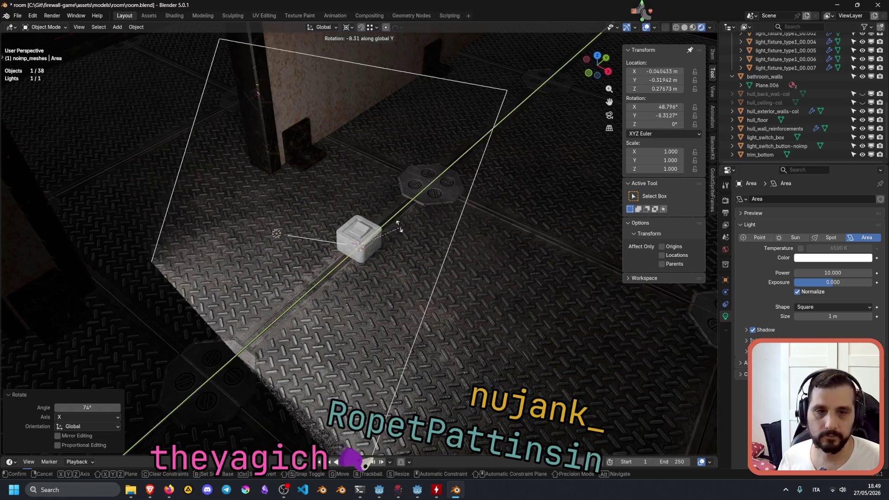
{"action": "key", "text": "Escape"}
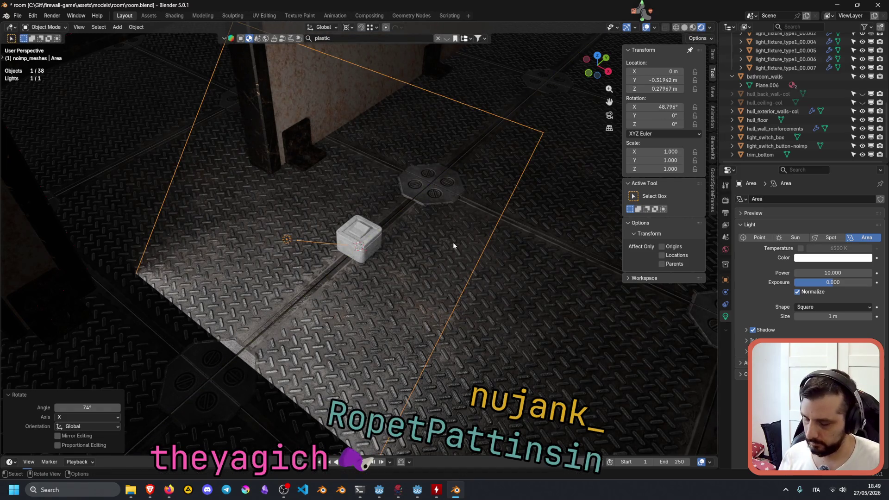
{"action": "key", "text": "r"}
{"action": "key", "text": "z"}
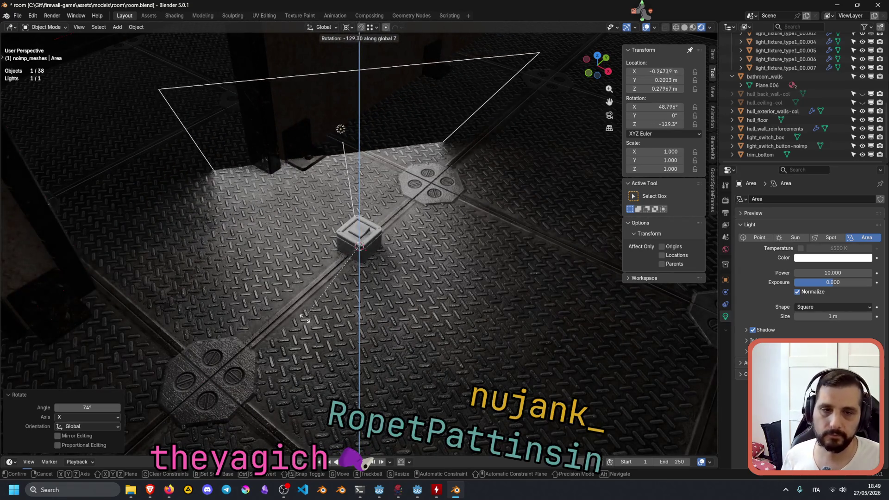
{"action": "left_click", "coordinate": [379, 297]}
{"action": "mouse_move", "coordinate": [407, 263]}
{"action": "middle_mouse_down"}
{"action": "mouse_move", "coordinate": [474, 237]}
{"action": "mouse_move", "coordinate": [469, 229]}
{"action": "mouse_move", "coordinate": [395, 271]}
{"action": "middle_mouse_up"}
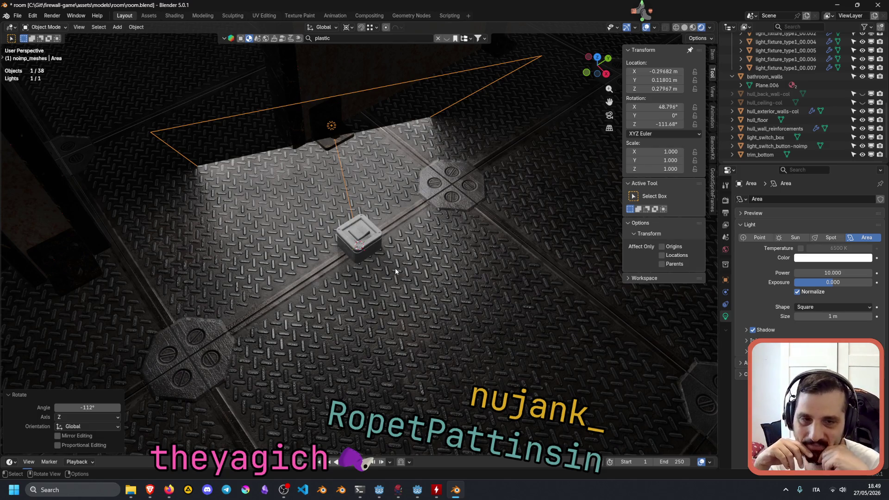
{"action": "mouse_move", "coordinate": [396, 271]}
{"action": "middle_mouse_down"}
{"action": "mouse_move", "coordinate": [406, 242]}
{"action": "mouse_move", "coordinate": [430, 230]}
{"action": "middle_mouse_up"}
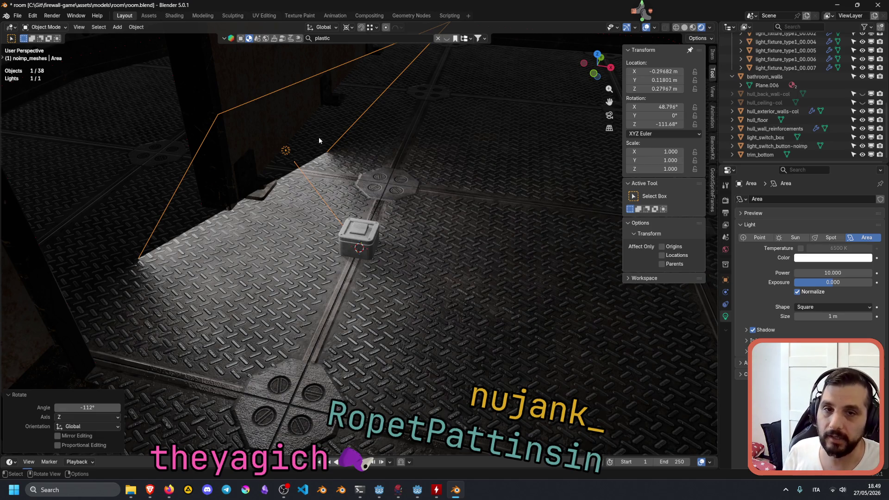
{"action": "left_click", "coordinate": [291, 149]}
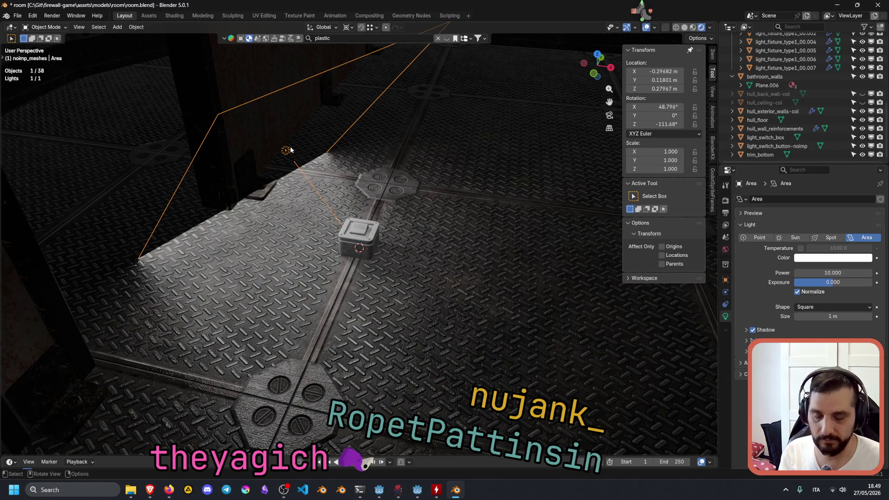
Delete the area light, switch to Material Preview shading and orbit around the room.
{"action": "key", "text": "Delete"}
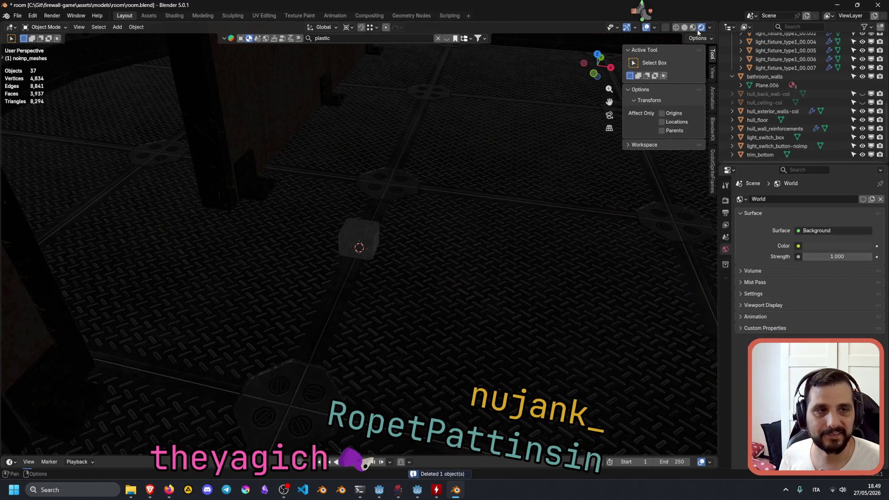
{"action": "left_click", "coordinate": [693, 28]}
{"action": "scroll", "coordinate": [465, 191], "scroll_direction": "down", "scroll_amount": 6}
{"action": "mouse_move", "coordinate": [480, 191]}
{"action": "middle_mouse_down"}
{"action": "mouse_move", "coordinate": [456, 224]}
{"action": "mouse_move", "coordinate": [468, 199]}
{"action": "mouse_move", "coordinate": [450, 211]}
{"action": "middle_mouse_up"}
{"action": "mouse_move", "coordinate": [397, 185]}
{"action": "middle_mouse_down"}
{"action": "mouse_move", "coordinate": [332, 197]}
{"action": "mouse_move", "coordinate": [256, 165]}
{"action": "mouse_move", "coordinate": [256, 200]}
{"action": "mouse_move", "coordinate": [303, 201]}
{"action": "mouse_move", "coordinate": [337, 222]}
{"action": "mouse_move", "coordinate": [456, 205]}
{"action": "mouse_move", "coordinate": [440, 192]}
{"action": "mouse_move", "coordinate": [406, 198]}
{"action": "mouse_move", "coordinate": [412, 210]}
{"action": "mouse_move", "coordinate": [249, 202]}
{"action": "mouse_move", "coordinate": [251, 174]}
{"action": "mouse_move", "coordinate": [267, 160]}
{"action": "mouse_move", "coordinate": [281, 194]}
{"action": "mouse_move", "coordinate": [413, 221]}
{"action": "mouse_move", "coordinate": [429, 207]}
{"action": "mouse_move", "coordinate": [391, 204]}
{"action": "mouse_move", "coordinate": [376, 248]}
{"action": "mouse_move", "coordinate": [401, 221]}
{"action": "mouse_move", "coordinate": [349, 239]}
{"action": "middle_mouse_up"}
{"action": "scroll", "coordinate": [377, 196], "scroll_direction": "up", "scroll_amount": 5}
{"action": "scroll", "coordinate": [277, 206], "scroll_direction": "down", "scroll_amount": 3}
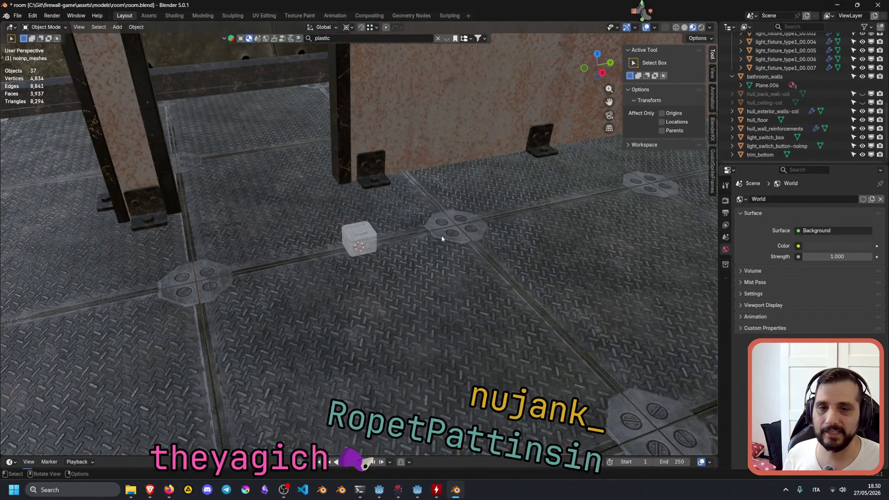
{"action": "key", "text": "shift+grave"}
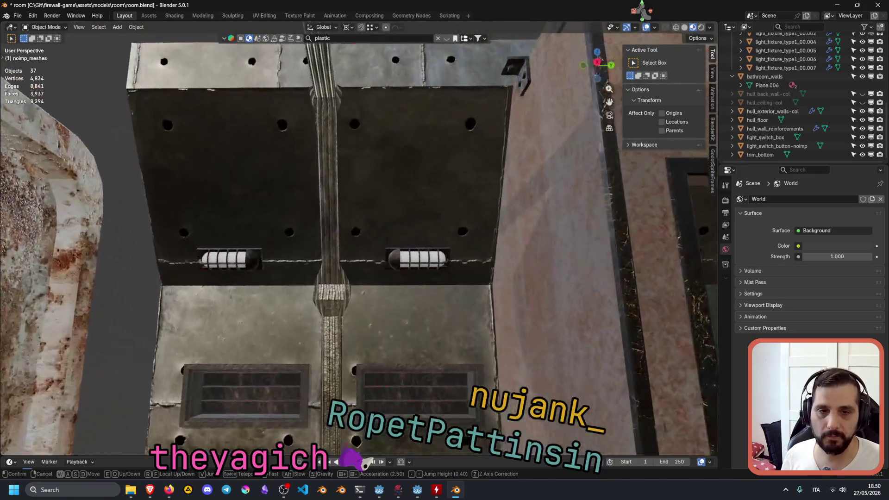
{"action": "key", "text": "w"}
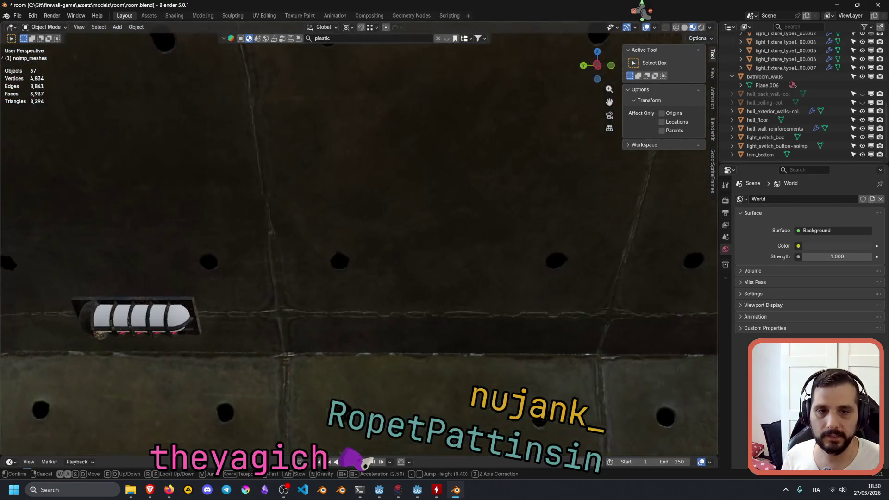
{"action": "key", "text": "s"}
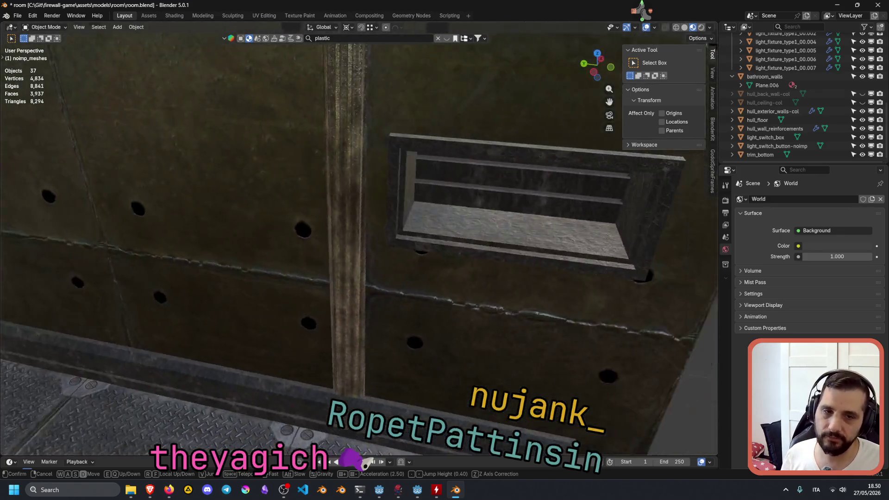
{"action": "key", "text": "w"}
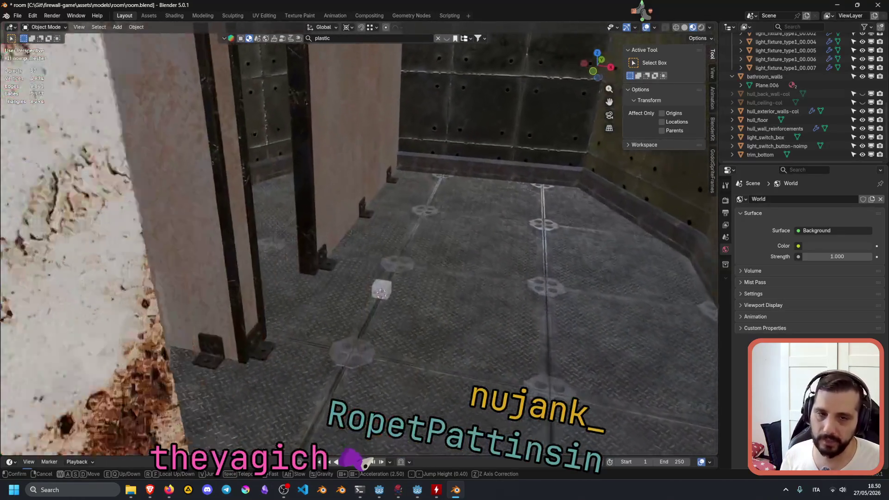
{"action": "key", "text": "w"}
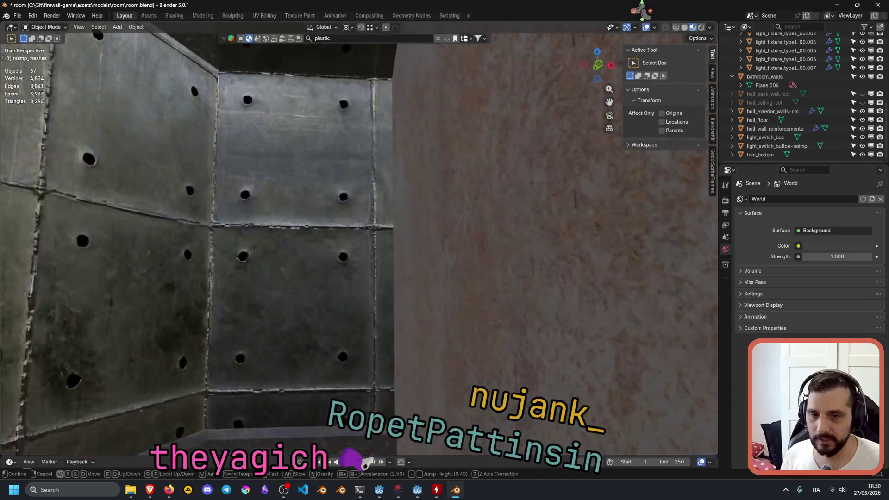
{"action": "key", "text": "s"}
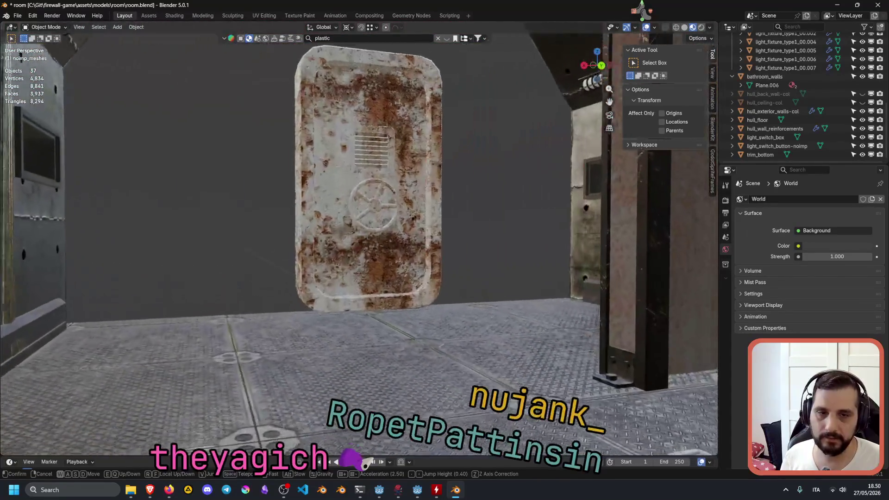
{"action": "key", "text": "s"}
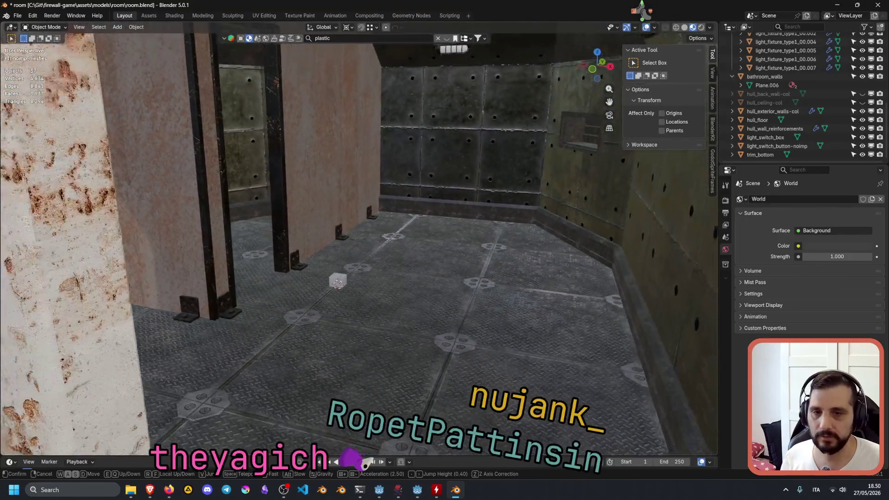
{"action": "key", "text": "w"}
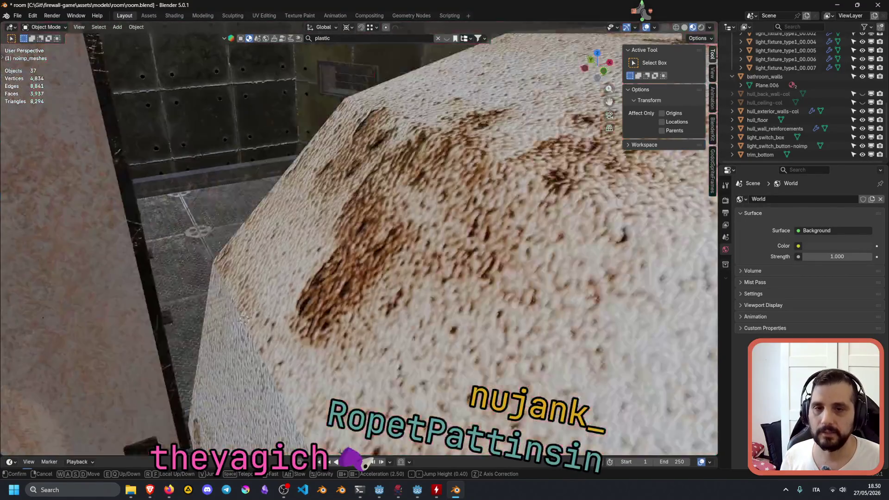
{"action": "key", "text": "s"}
{"action": "key", "text": "w"}
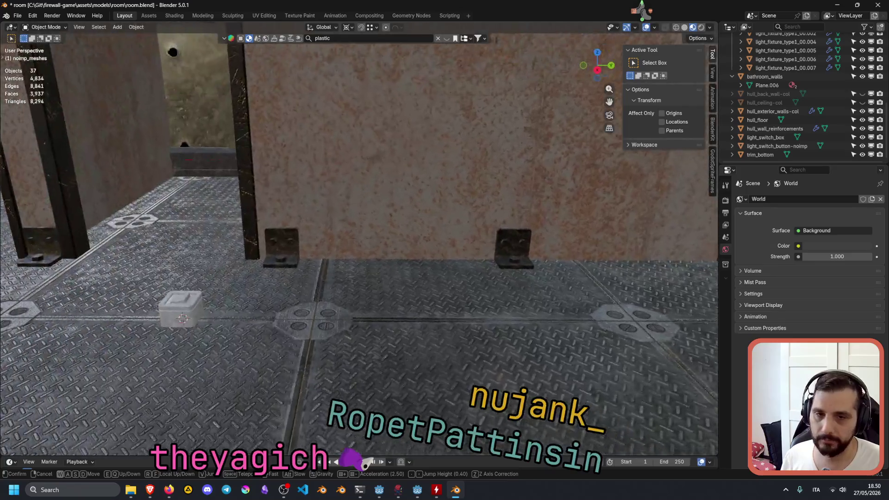
{"action": "key", "text": "s"}
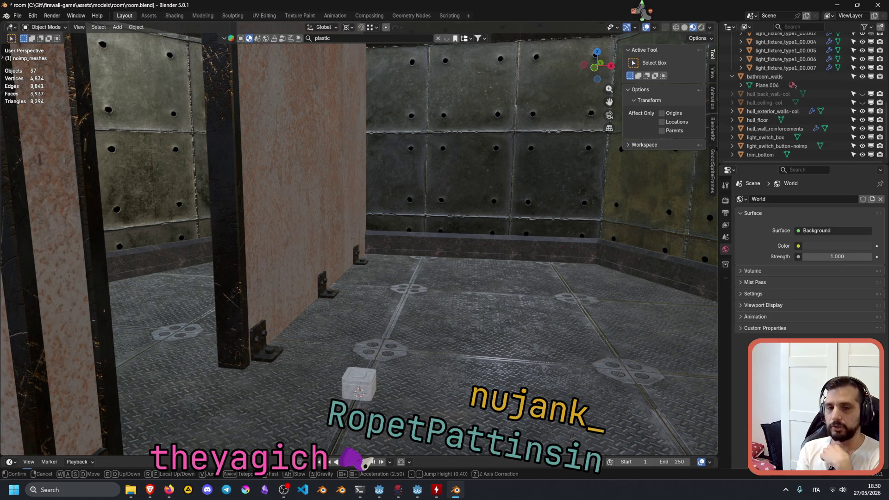
{"action": "key", "text": "w"}
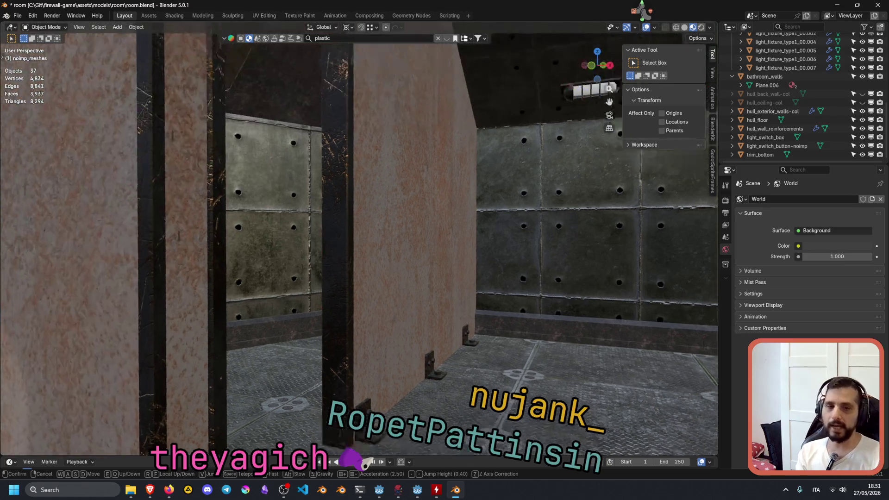
{"action": "key", "text": "s"}
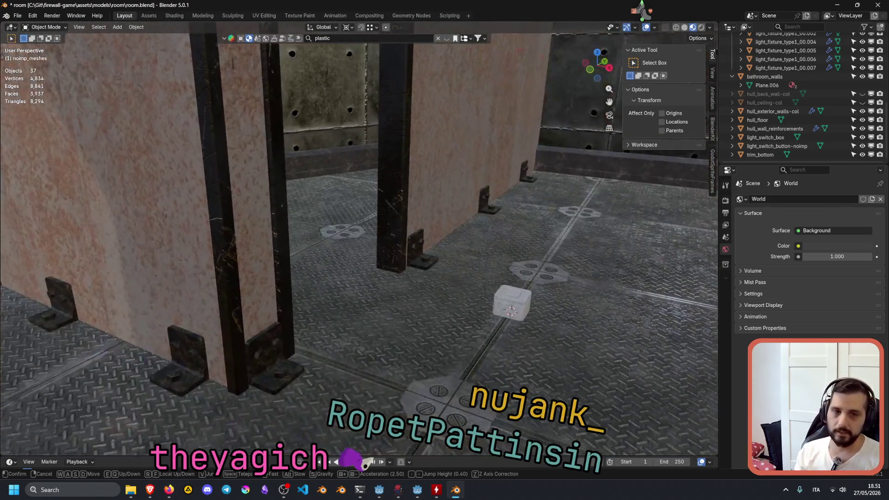
{"action": "key", "text": "w"}
{"action": "key", "text": "s"}
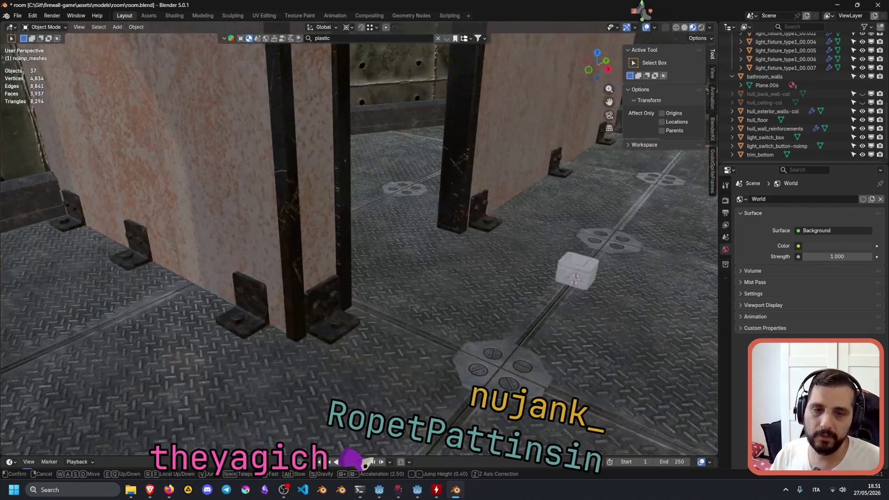
{"action": "key", "text": "w"}
{"action": "key", "text": "w"}
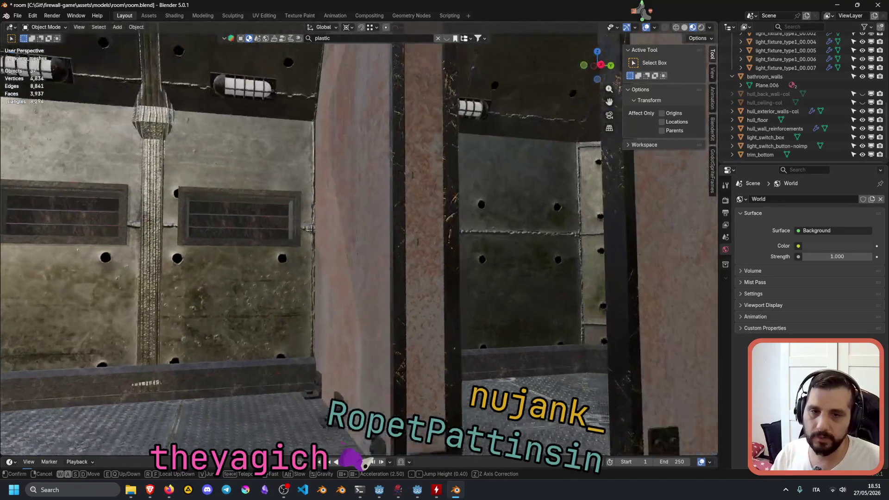
{"action": "key", "text": "w"}
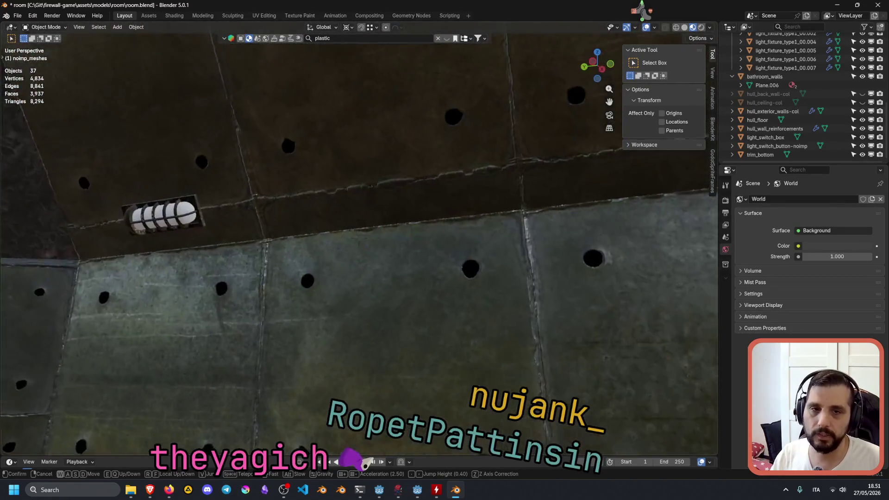
{"action": "key", "text": "w"}
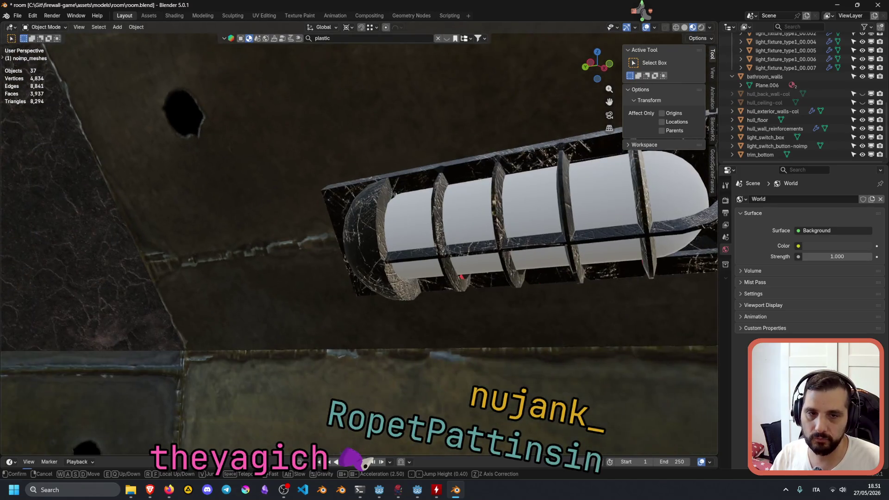
{"action": "key", "text": "w"}
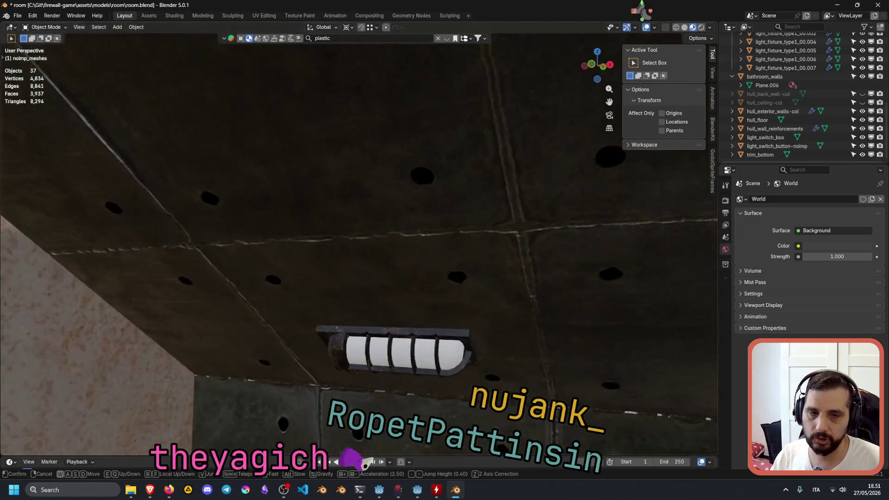
{"action": "key", "text": "w"}
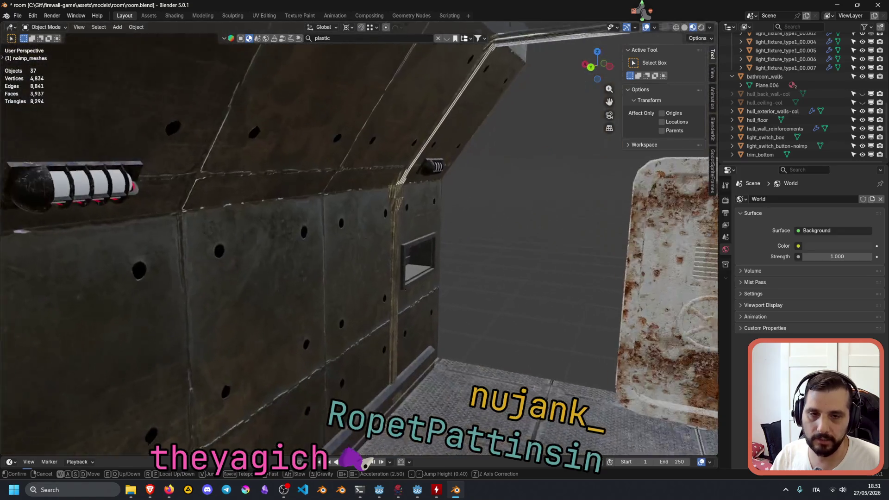
{"action": "key", "text": "w"}
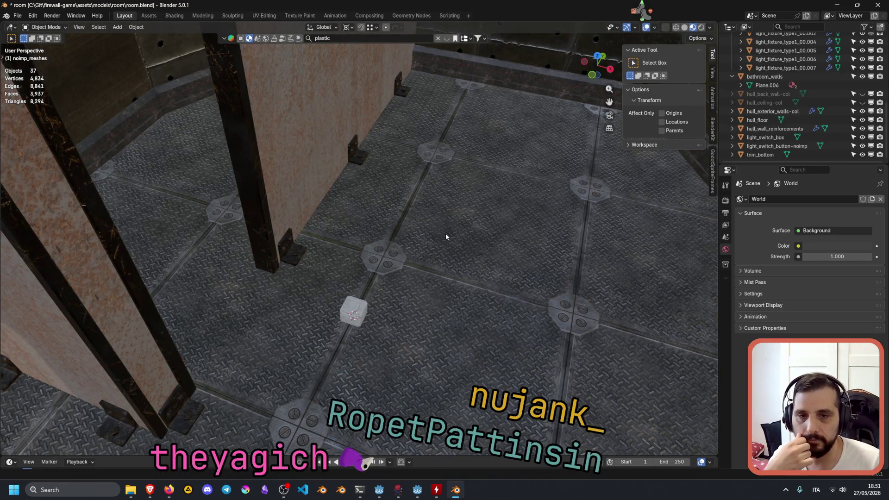
{"action": "left_click", "coordinate": [356, 318]}
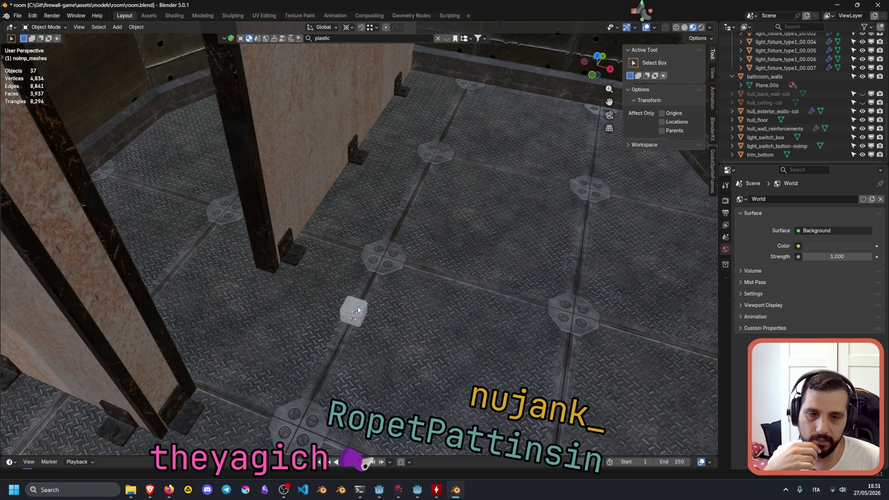
Select the switch button and box, with the box active, and keep 3D Cursor as pivot point.
{"action": "left_click", "coordinate": [359, 311]}
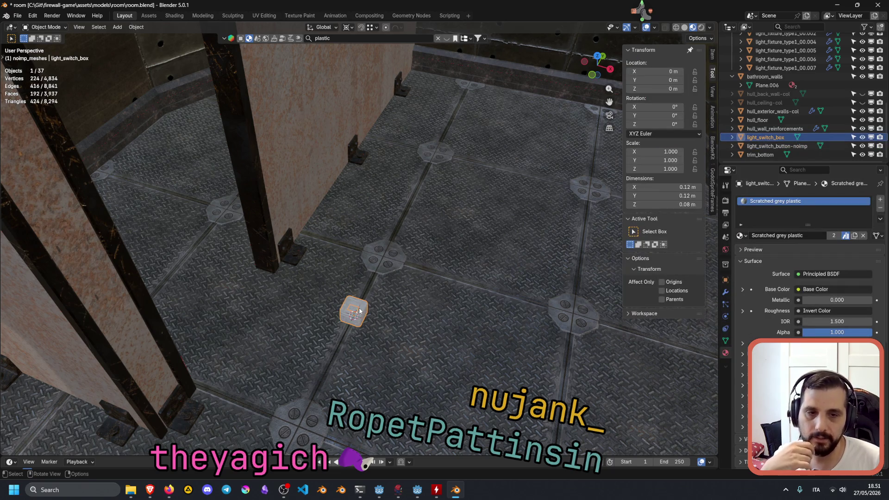
{"action": "left_click", "coordinate": [359, 311]}
{"action": "left_click", "coordinate": [359, 311], "text": "shift"}
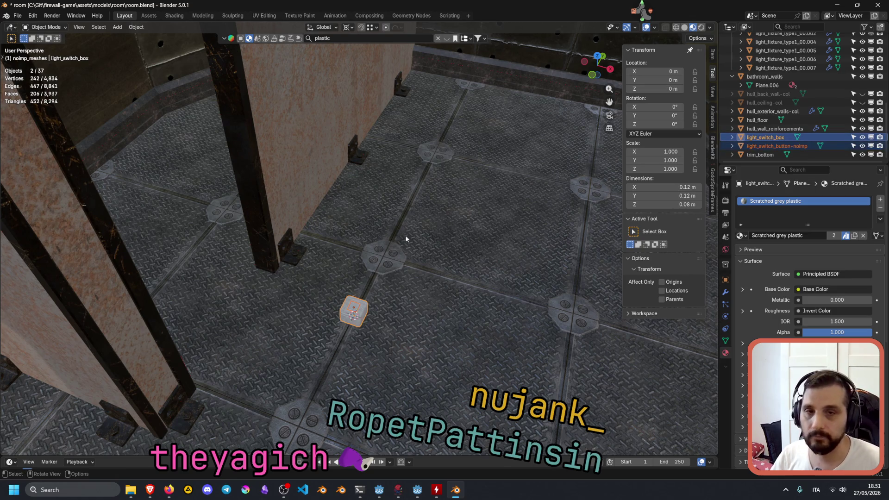
{"action": "left_click", "coordinate": [348, 28]}
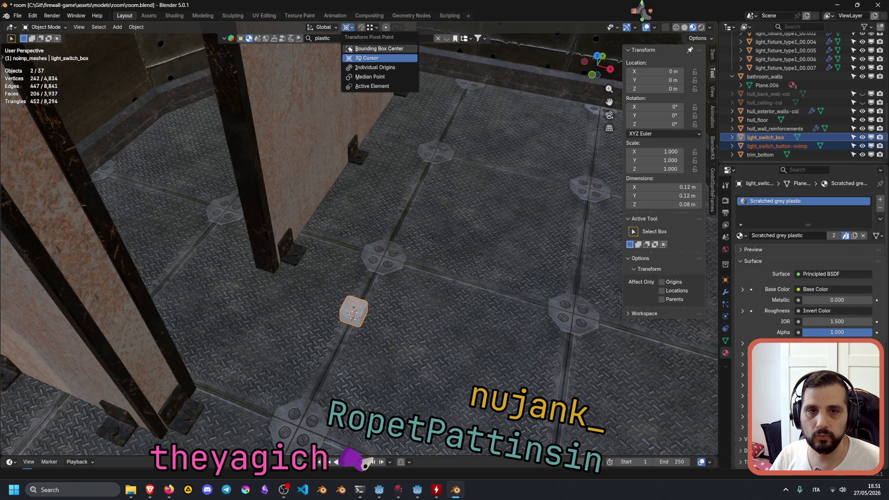
{"action": "left_click", "coordinate": [347, 28]}
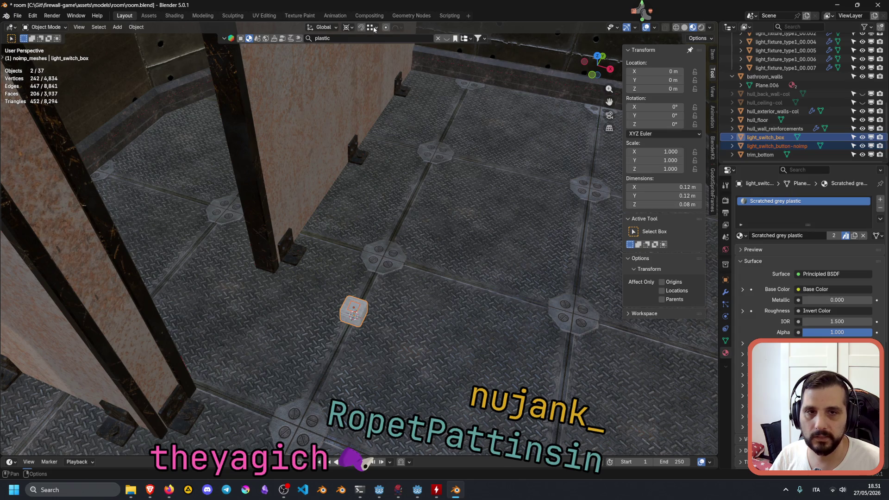
Set the snapping target to Face and start a Shift+D duplicate of the switch box.
{"action": "left_click", "coordinate": [375, 30]}
{"action": "left_click", "coordinate": [360, 103]}
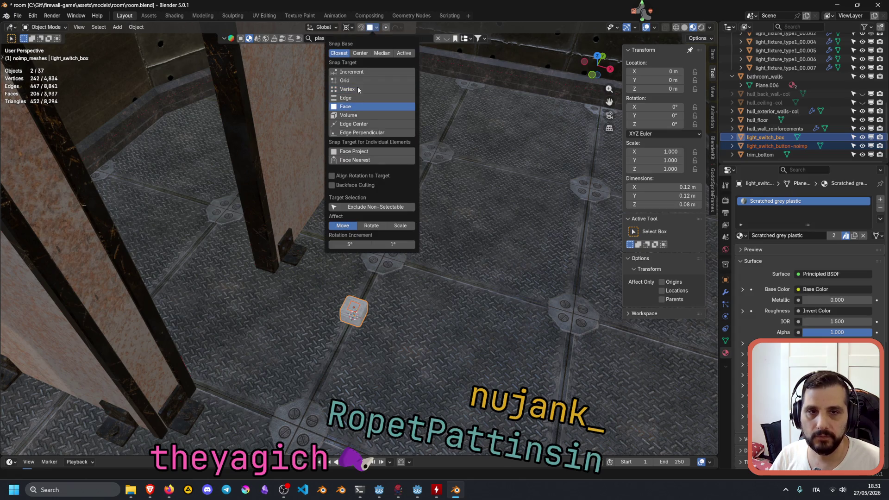
{"action": "left_click", "coordinate": [353, 27]}
{"action": "left_click", "coordinate": [377, 28]}
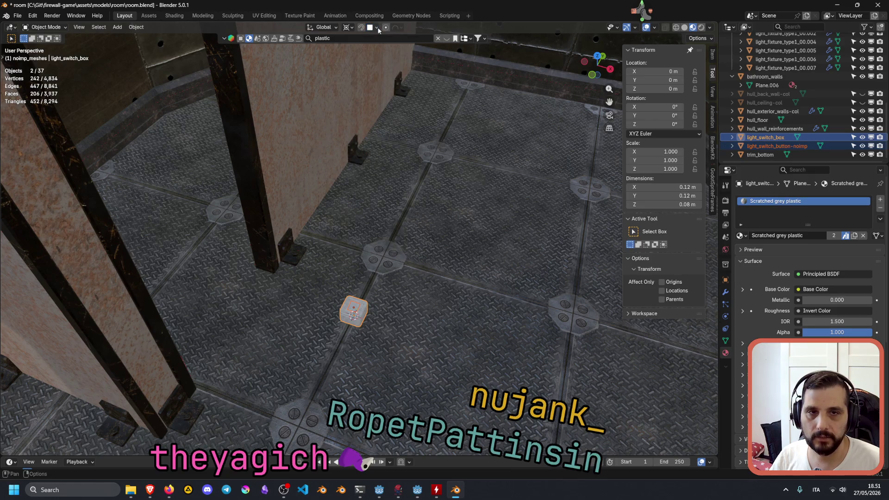
{"action": "middle_click_drag", "start_coordinate": [434, 277], "coordinate": [366, 246], "text": "shift"}
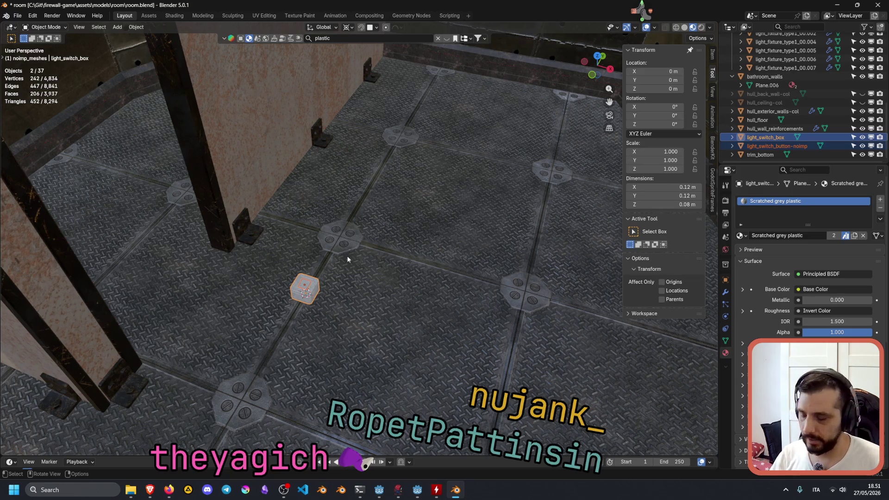
{"action": "key", "text": "shift+d"}
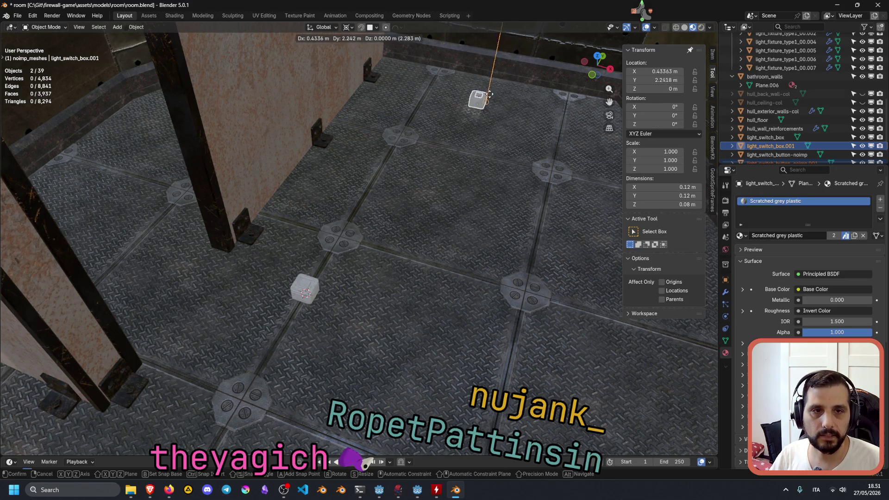
{"action": "left_click", "coordinate": [518, 75]}
{"action": "middle_click_drag", "start_coordinate": [521, 74], "coordinate": [377, 240]}
{"action": "key", "text": "KP_Decimal"}
{"action": "mouse_move", "coordinate": [407, 171]}
{"action": "middle_mouse_down"}
{"action": "mouse_move", "coordinate": [388, 205]}
{"action": "mouse_move", "coordinate": [353, 172]}
{"action": "mouse_move", "coordinate": [315, 169]}
{"action": "mouse_move", "coordinate": [382, 179]}
{"action": "middle_mouse_up"}
{"action": "scroll", "coordinate": [382, 179], "scroll_direction": "down", "scroll_amount": 6}
{"action": "scroll", "coordinate": [383, 181], "scroll_direction": "down", "scroll_amount": 2}
{"action": "scroll", "coordinate": [384, 181], "scroll_direction": "up", "scroll_amount": 5}
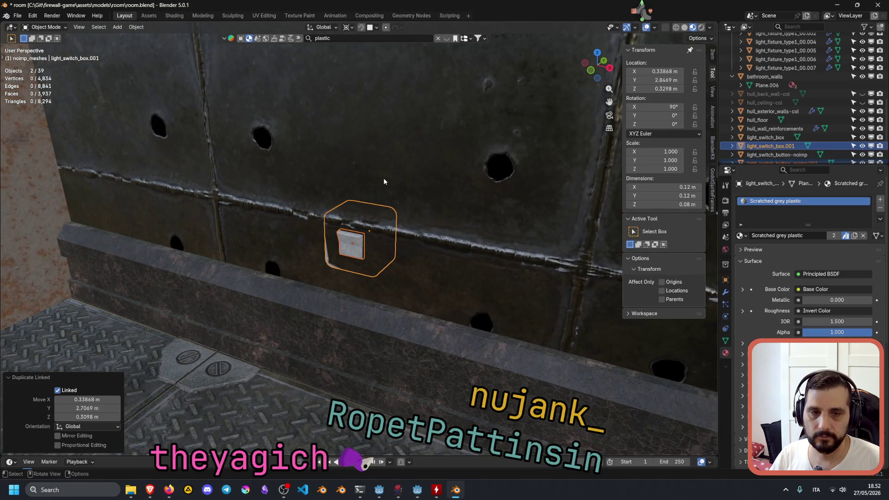
{"action": "scroll", "coordinate": [383, 181], "scroll_direction": "down", "scroll_amount": 3}
{"action": "mouse_move", "coordinate": [384, 181]}
{"action": "middle_mouse_down"}
{"action": "mouse_move", "coordinate": [460, 142]}
{"action": "mouse_move", "coordinate": [340, 242]}
{"action": "mouse_move", "coordinate": [357, 240]}
{"action": "middle_mouse_up"}
{"action": "key", "text": "KP_Decimal"}
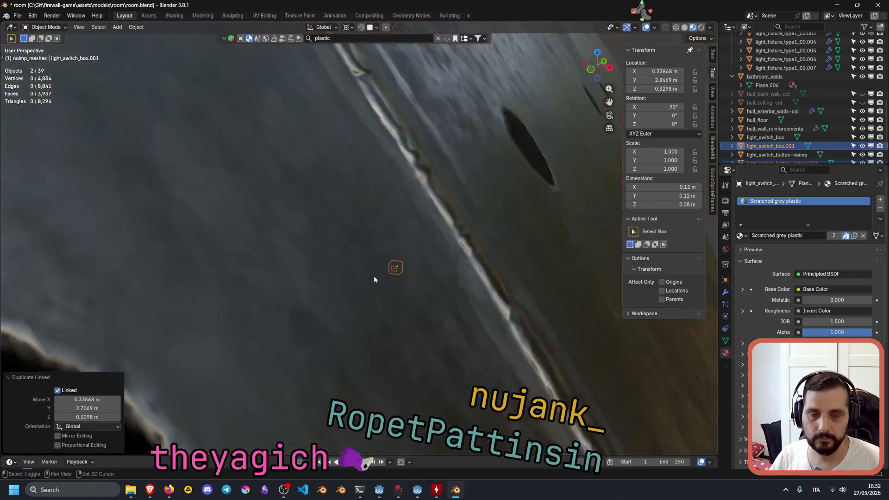
{"action": "mouse_move", "coordinate": [384, 284]}
{"action": "middle_mouse_down"}
{"action": "mouse_move", "coordinate": [421, 284]}
{"action": "mouse_move", "coordinate": [407, 277]}
{"action": "mouse_move", "coordinate": [421, 272]}
{"action": "mouse_move", "coordinate": [499, 314]}
{"action": "mouse_move", "coordinate": [411, 262]}
{"action": "mouse_move", "coordinate": [438, 238]}
{"action": "middle_mouse_up"}
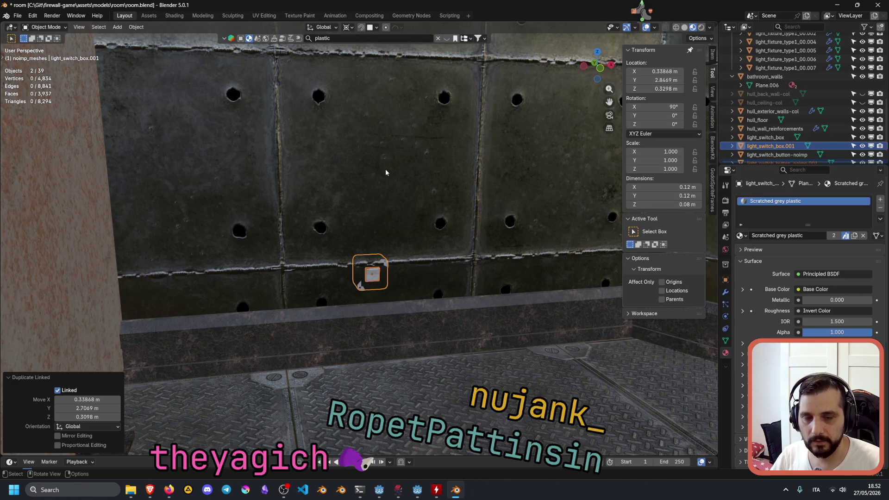
{"action": "key", "text": "g"}
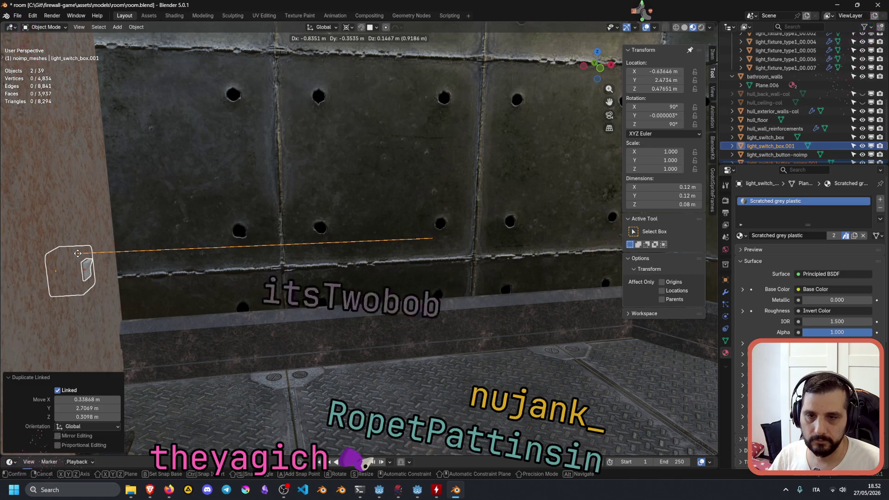
{"action": "left_click", "coordinate": [407, 226]}
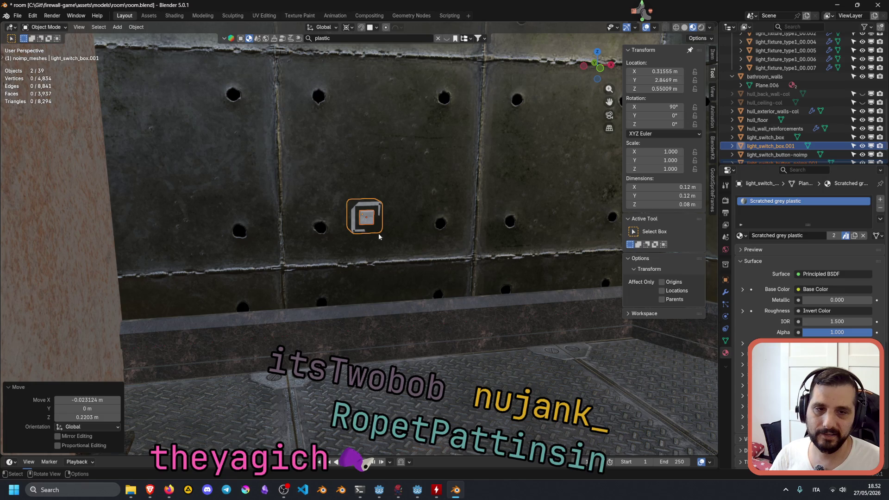
{"action": "middle_click_drag", "start_coordinate": [397, 218], "coordinate": [389, 254]}
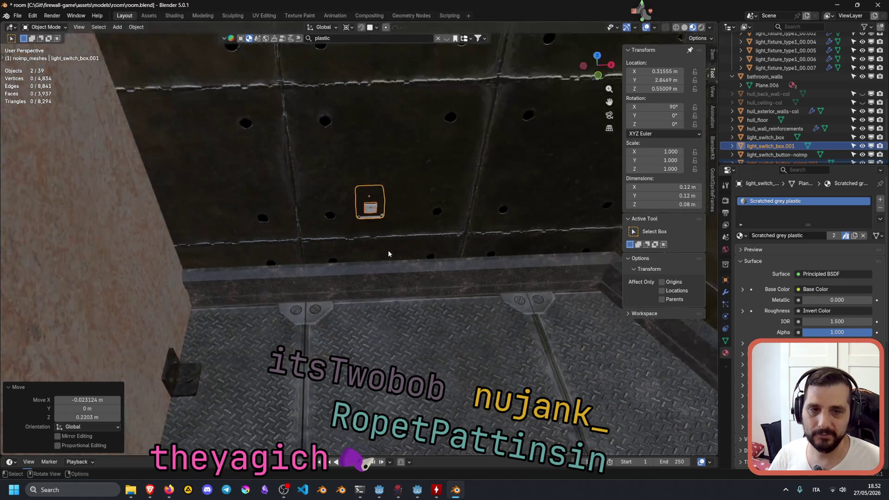
{"action": "key", "text": "shift+grave"}
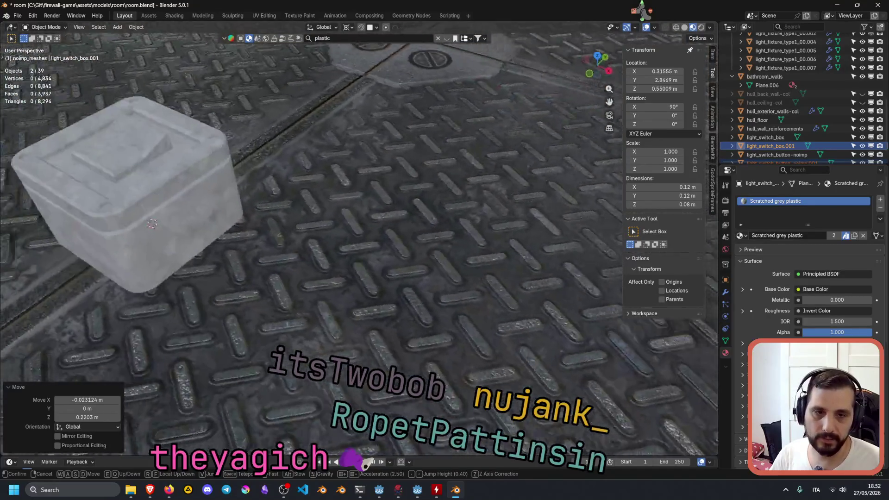
{"action": "key", "text": "Escape"}
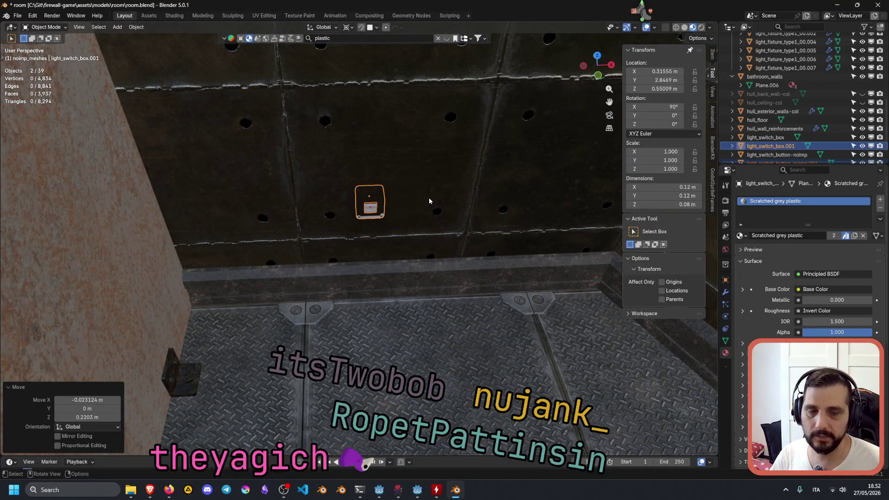
{"action": "key", "text": "shift+grave"}
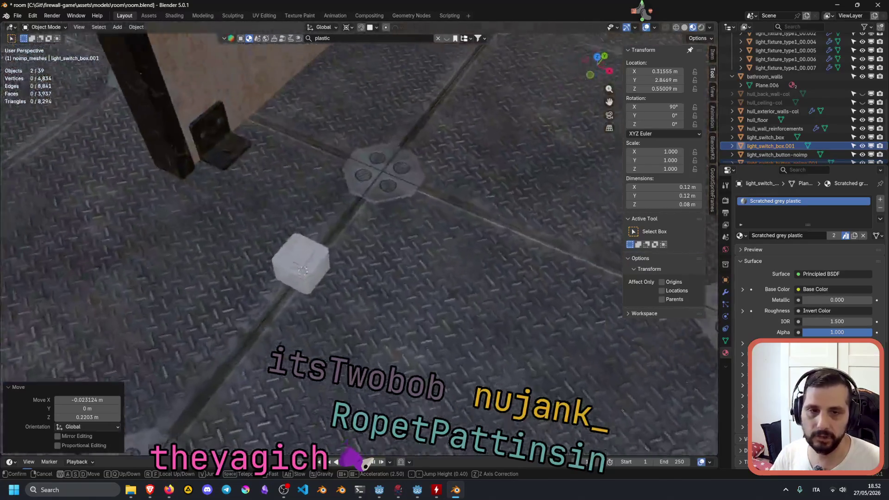
{"action": "key", "text": "w"}
{"action": "left_click", "coordinate": [407, 199]}
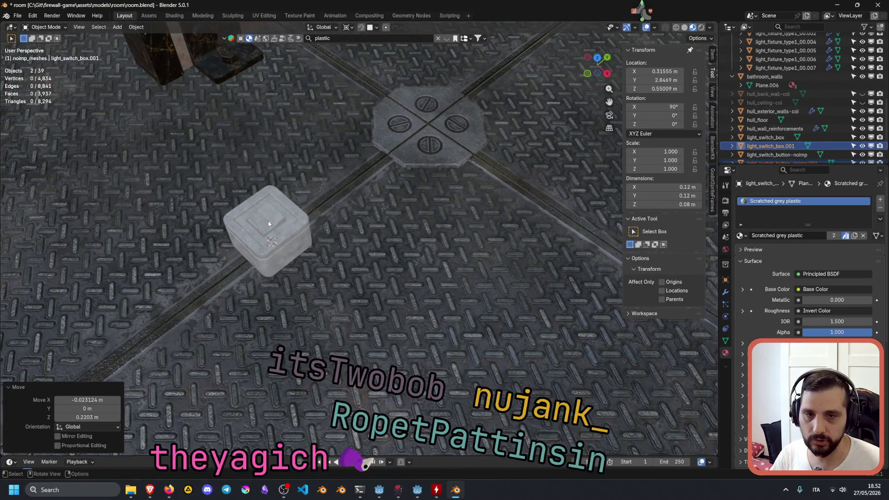
{"action": "left_click", "coordinate": [268, 224]}
{"action": "mouse_move", "coordinate": [318, 236]}
{"action": "middle_mouse_down"}
{"action": "mouse_move", "coordinate": [334, 208]}
{"action": "mouse_move", "coordinate": [327, 235]}
{"action": "mouse_move", "coordinate": [345, 231]}
{"action": "mouse_move", "coordinate": [342, 241]}
{"action": "mouse_move", "coordinate": [365, 252]}
{"action": "middle_mouse_up"}
{"action": "key", "text": "KP_Decimal"}
{"action": "scroll", "coordinate": [351, 234], "scroll_direction": "down", "scroll_amount": 5}
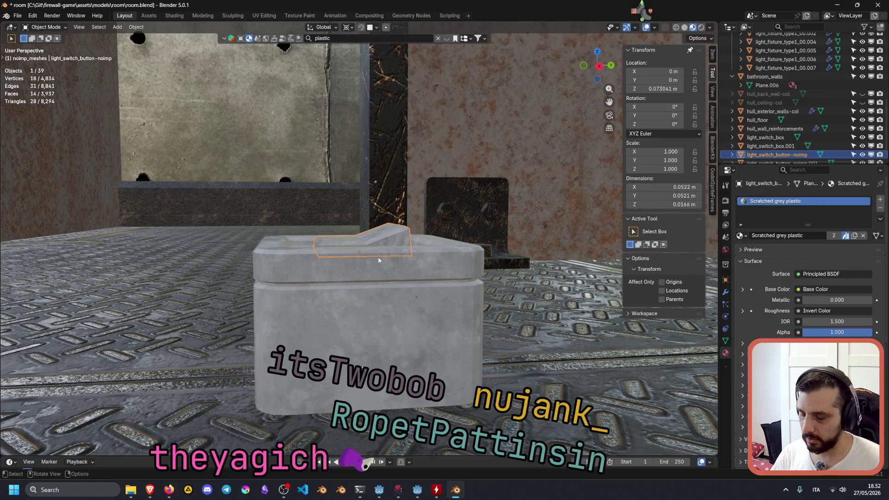
{"action": "key", "text": "r"}
{"action": "key", "text": "Escape"}
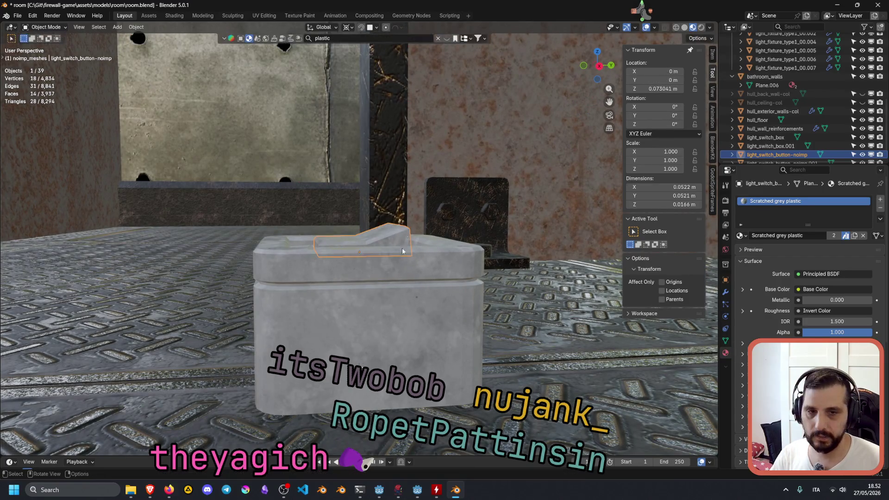
Switch pivot point to Individual Origins, then test an X-axis rotation of the button and cancel it.
{"action": "left_click", "coordinate": [348, 27]}
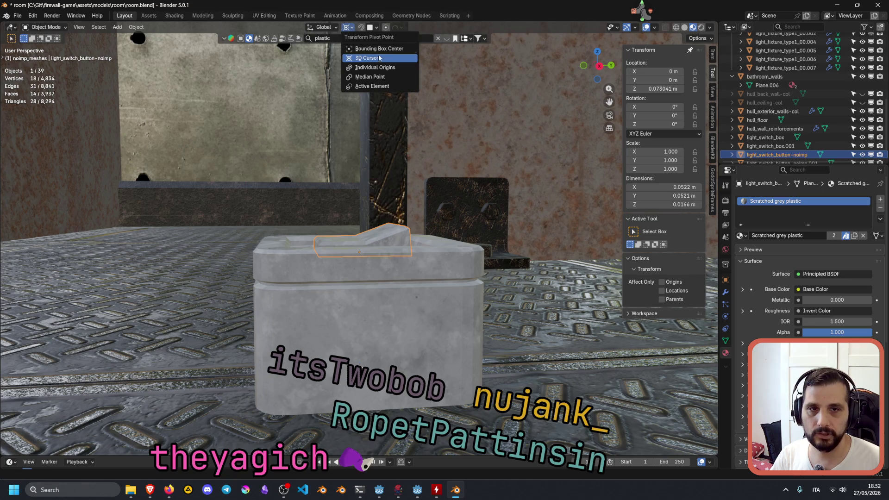
{"action": "left_click", "coordinate": [376, 68]}
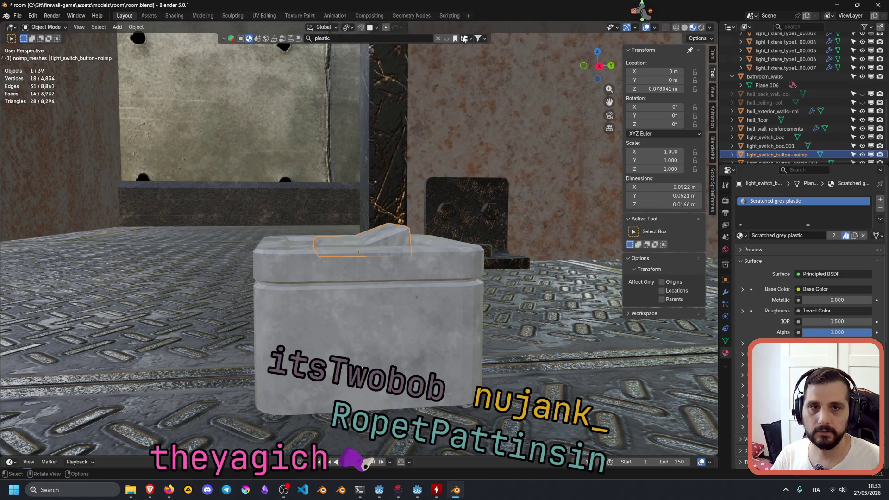
{"action": "key", "text": "r"}
{"action": "key", "text": "x"}
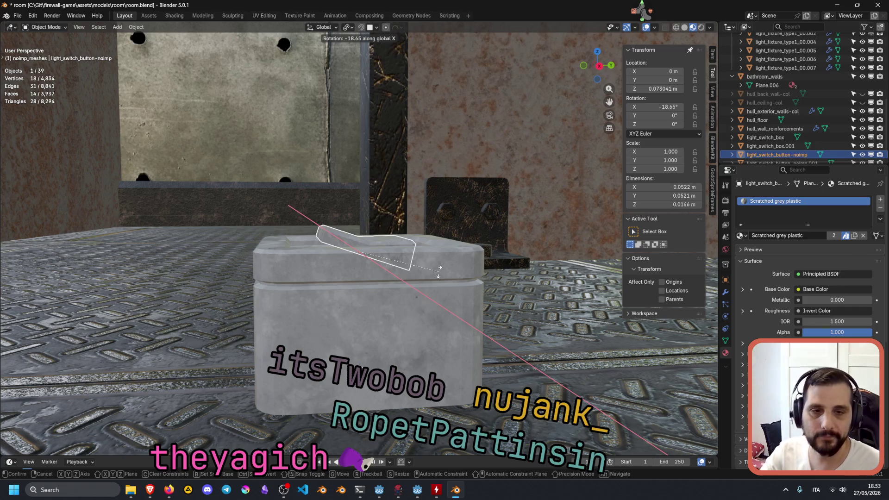
{"action": "key", "text": "Escape"}
{"action": "scroll", "coordinate": [421, 244], "scroll_direction": "down", "scroll_amount": 10}
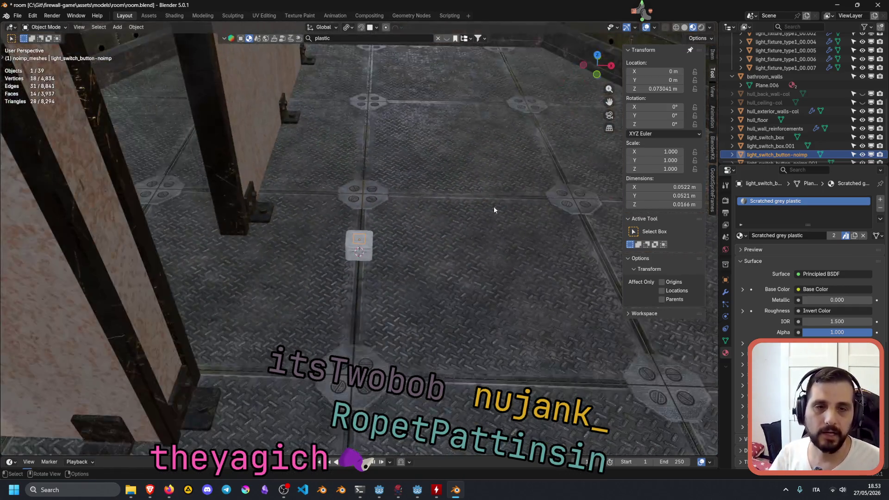
Set the Transform Pivot Point to Active Element.
{"action": "mouse_move", "coordinate": [493, 207]}
{"action": "middle_mouse_down"}
{"action": "mouse_move", "coordinate": [490, 157]}
{"action": "mouse_move", "coordinate": [371, 231]}
{"action": "mouse_move", "coordinate": [340, 256]}
{"action": "mouse_move", "coordinate": [332, 279]}
{"action": "mouse_move", "coordinate": [388, 106]}
{"action": "middle_mouse_up"}
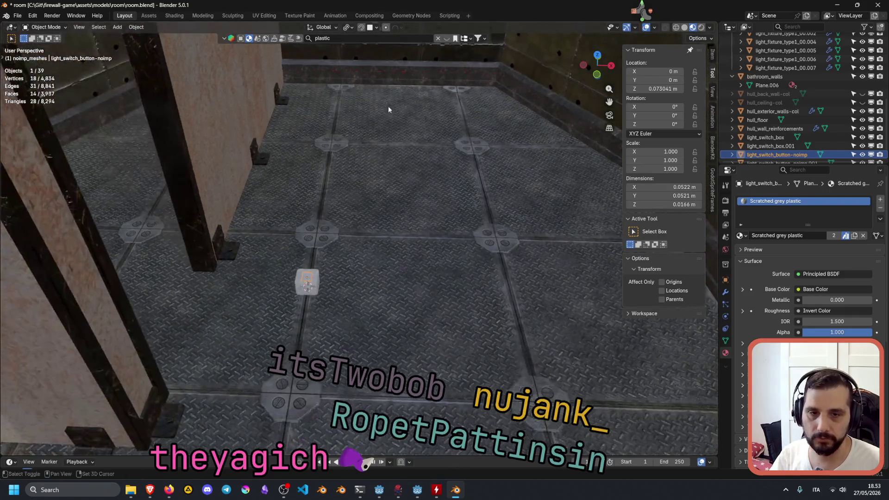
{"action": "scroll", "coordinate": [311, 310], "scroll_direction": "up", "scroll_amount": 6}
{"action": "mouse_move", "coordinate": [311, 310]}
{"action": "middle_mouse_down"}
{"action": "mouse_move", "coordinate": [250, 282]}
{"action": "mouse_move", "coordinate": [137, 370]}
{"action": "mouse_move", "coordinate": [286, 279]}
{"action": "mouse_move", "coordinate": [360, 249]}
{"action": "mouse_move", "coordinate": [331, 244]}
{"action": "middle_mouse_up"}
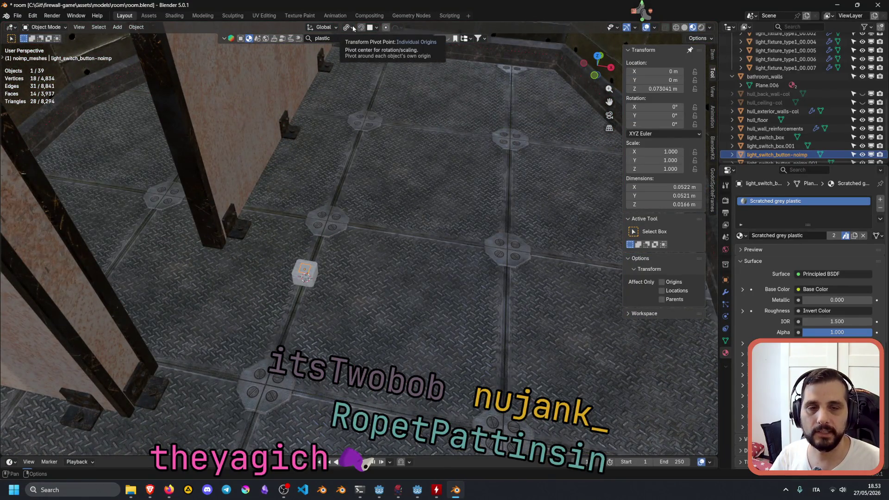
{"action": "left_click", "coordinate": [352, 28]}
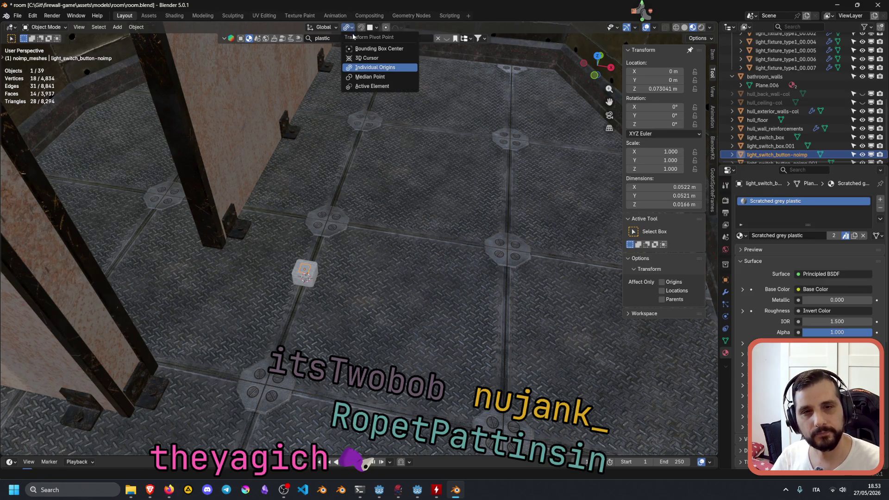
{"action": "left_click", "coordinate": [374, 86]}
Undo the duplicate switch box and button so only the original remains.
{"action": "middle_click_drag", "start_coordinate": [464, 135], "coordinate": [398, 128]}
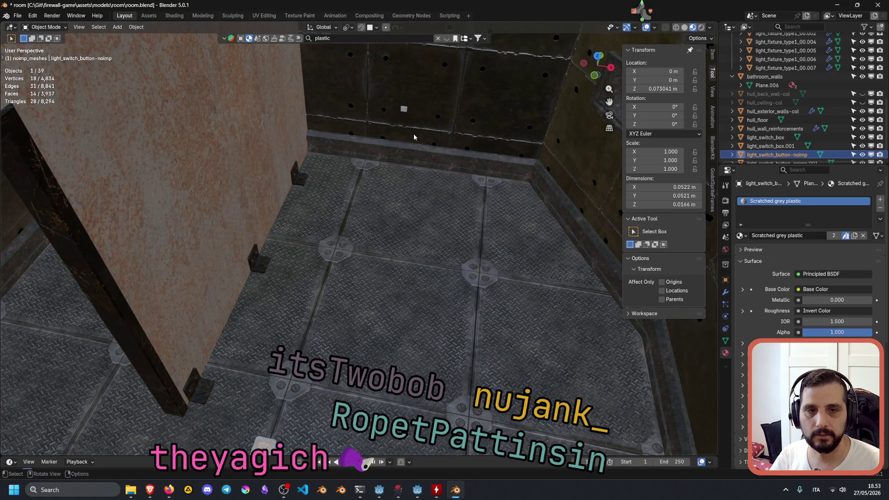
{"action": "key", "text": "ctrl+z"}
{"action": "key", "text": "ctrl+z"}
{"action": "key", "text": "ctrl+z"}
{"action": "mouse_move", "coordinate": [405, 189]}
{"action": "middle_mouse_down"}
{"action": "mouse_move", "coordinate": [428, 156]}
{"action": "mouse_move", "coordinate": [321, 338]}
{"action": "middle_mouse_up"}
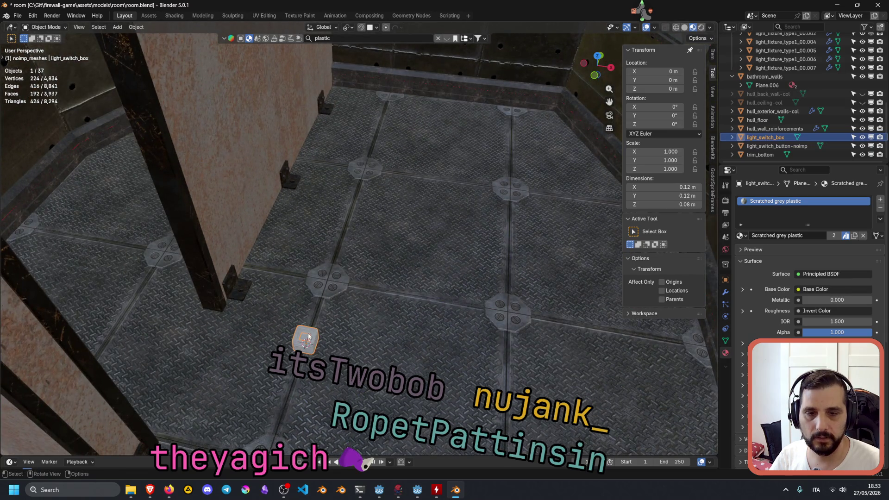
{"action": "left_click", "coordinate": [309, 337]}
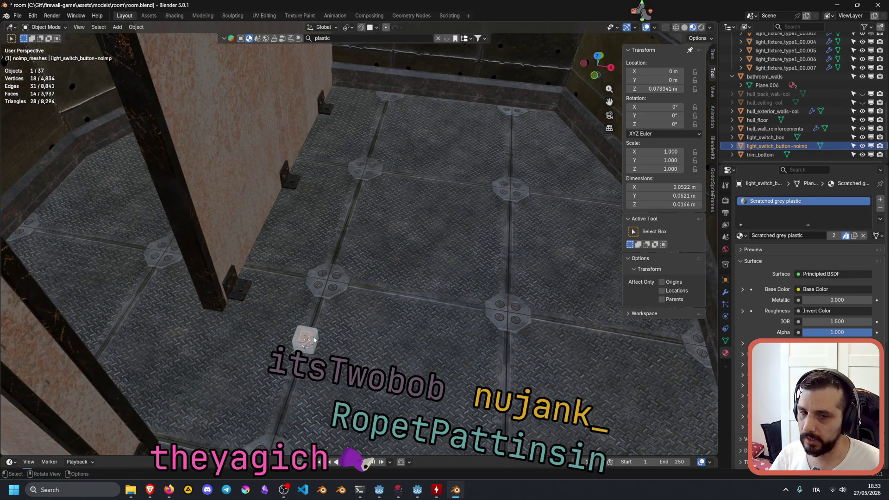
{"action": "left_click", "coordinate": [310, 338], "text": "shift"}
{"action": "left_click", "coordinate": [310, 338], "text": "shift"}
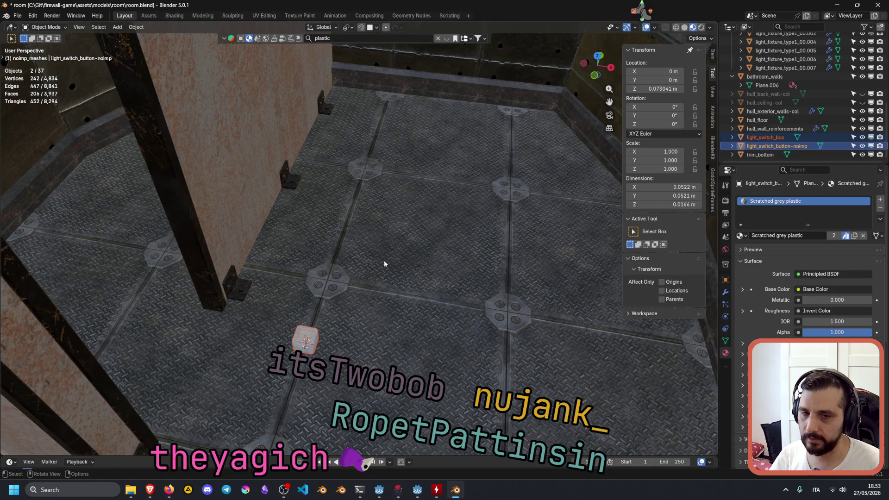
{"action": "key", "text": "shift+d"}
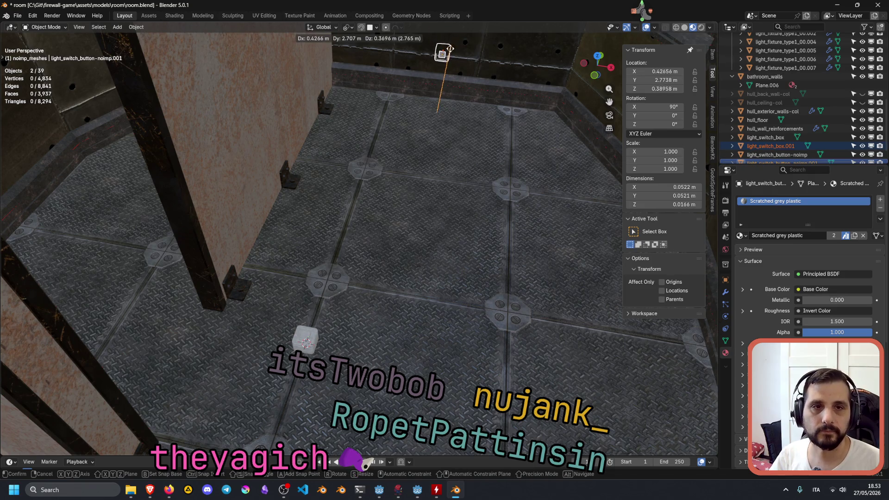
{"action": "left_click", "coordinate": [449, 49]}
{"action": "key", "text": "KP_Decimal"}
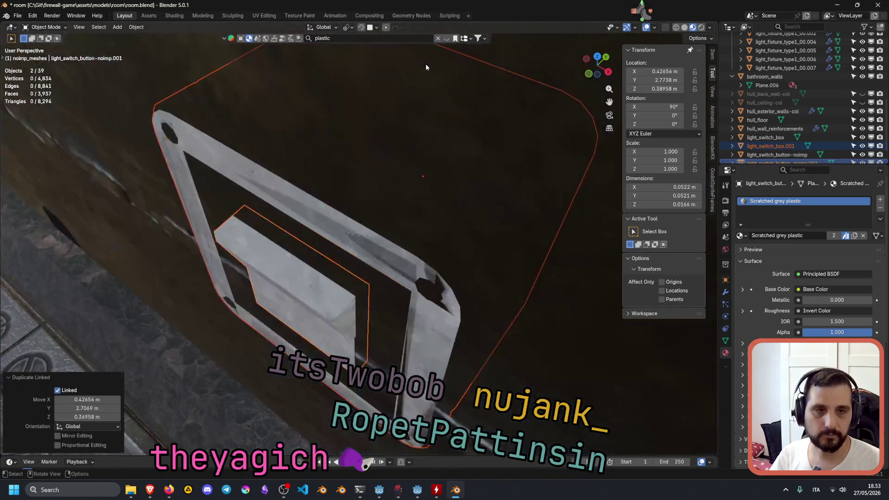
{"action": "mouse_move", "coordinate": [426, 67]}
{"action": "middle_mouse_down"}
{"action": "mouse_move", "coordinate": [371, 166]}
{"action": "mouse_move", "coordinate": [357, 149]}
{"action": "mouse_move", "coordinate": [322, 136]}
{"action": "mouse_move", "coordinate": [330, 119]}
{"action": "mouse_move", "coordinate": [268, 108]}
{"action": "mouse_move", "coordinate": [362, 150]}
{"action": "middle_mouse_up"}
{"action": "scroll", "coordinate": [291, 92], "scroll_direction": "down", "scroll_amount": 5}
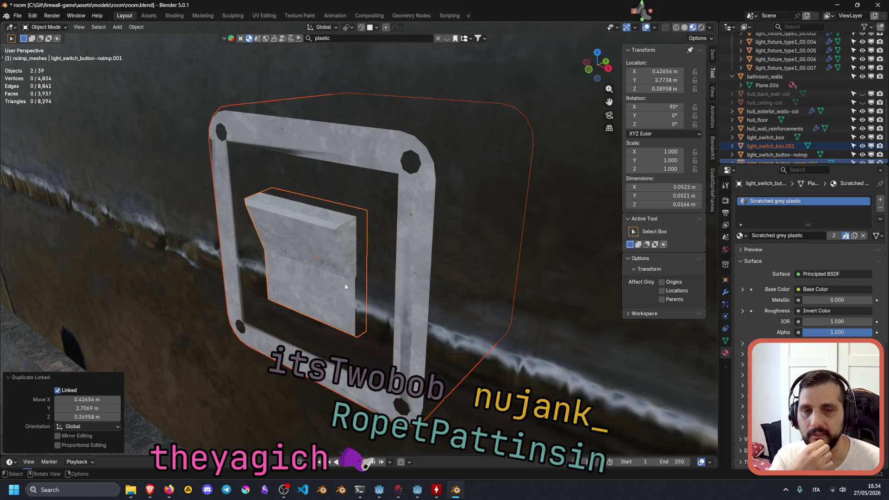
{"action": "key", "text": "ctrl+z"}
{"action": "scroll", "coordinate": [346, 280], "scroll_direction": "down", "scroll_amount": 8}
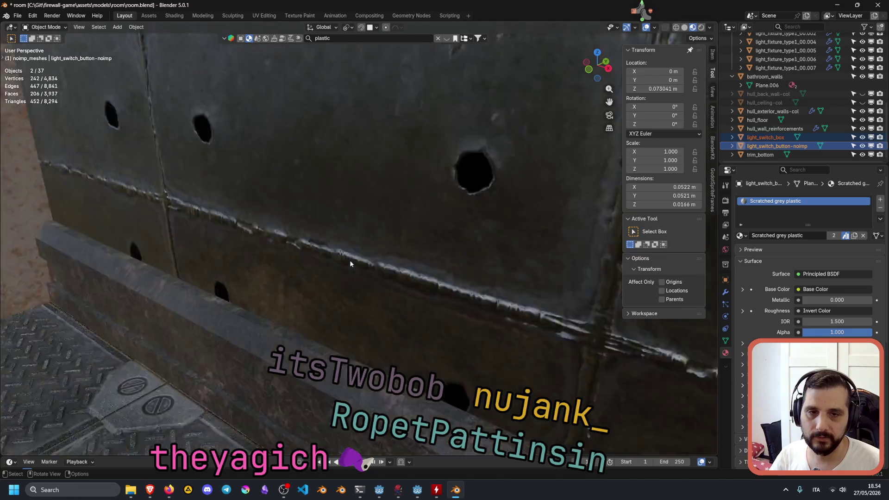
{"action": "key", "text": "KP_Decimal"}
{"action": "scroll", "coordinate": [350, 260], "scroll_direction": "down", "scroll_amount": 2}
{"action": "mouse_move", "coordinate": [350, 261]}
{"action": "middle_mouse_down"}
{"action": "mouse_move", "coordinate": [357, 236]}
{"action": "mouse_move", "coordinate": [377, 257]}
{"action": "mouse_move", "coordinate": [429, 192]}
{"action": "mouse_move", "coordinate": [370, 72]}
{"action": "middle_mouse_up"}
{"action": "left_click", "coordinate": [352, 27]}
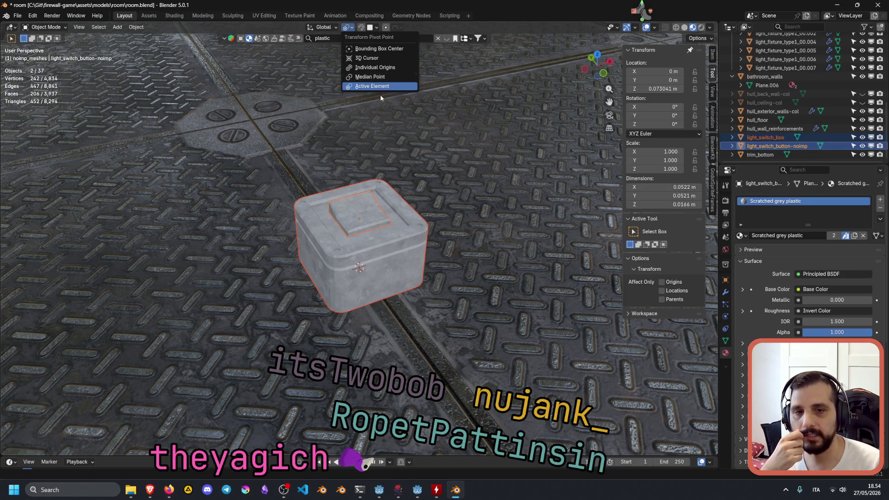
{"action": "left_click", "coordinate": [365, 220]}
{"action": "mouse_move", "coordinate": [433, 249]}
{"action": "middle_mouse_down"}
{"action": "mouse_move", "coordinate": [393, 215]}
{"action": "mouse_move", "coordinate": [335, 262]}
{"action": "mouse_move", "coordinate": [337, 254]}
{"action": "middle_mouse_up"}
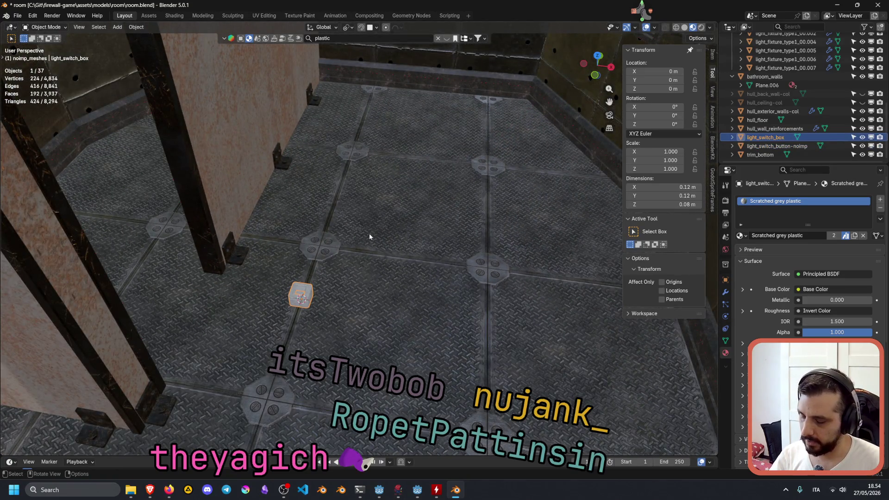
{"action": "key", "text": "alt+d"}
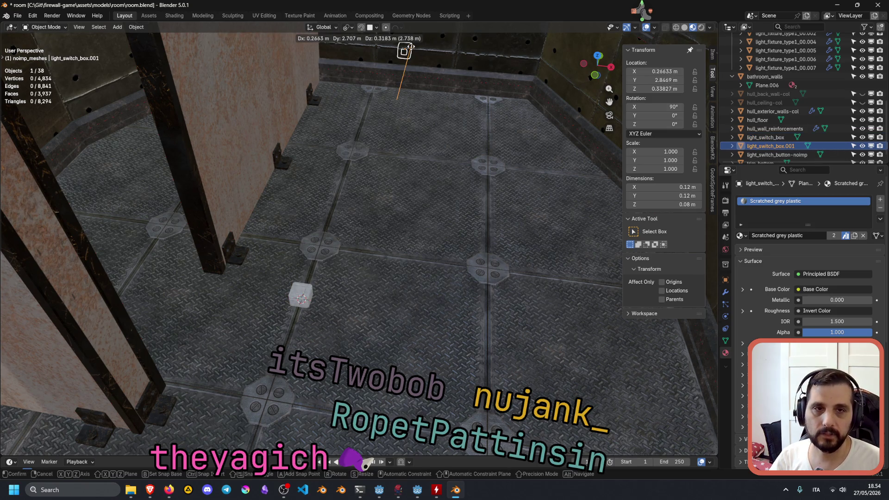
{"action": "left_click", "coordinate": [410, 50]}
{"action": "key", "text": "KP_Decimal"}
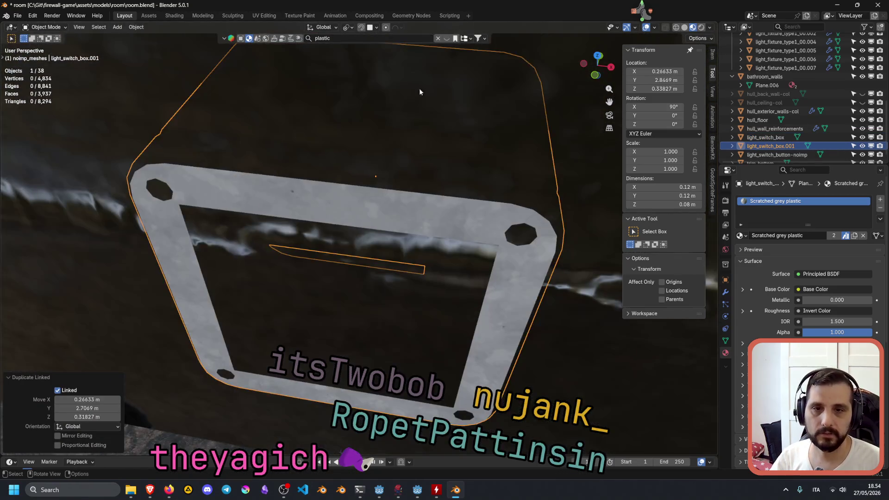
{"action": "mouse_move", "coordinate": [419, 88]}
{"action": "middle_mouse_down"}
{"action": "mouse_move", "coordinate": [427, 148]}
{"action": "mouse_move", "coordinate": [376, 119]}
{"action": "mouse_move", "coordinate": [406, 152]}
{"action": "middle_mouse_up"}
{"action": "scroll", "coordinate": [375, 119], "scroll_direction": "down", "scroll_amount": 3}
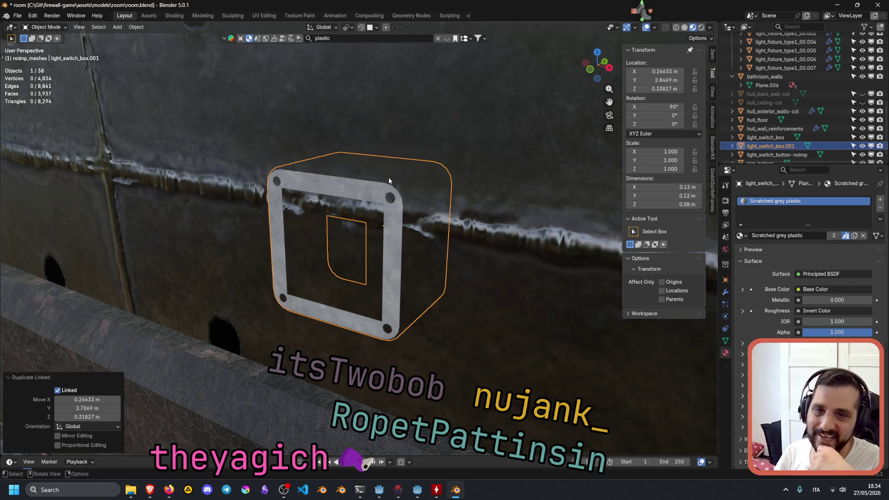
{"action": "middle_click_drag", "start_coordinate": [407, 221], "coordinate": [408, 222]}
{"action": "middle_click_drag", "start_coordinate": [361, 215], "coordinate": [324, 207]}
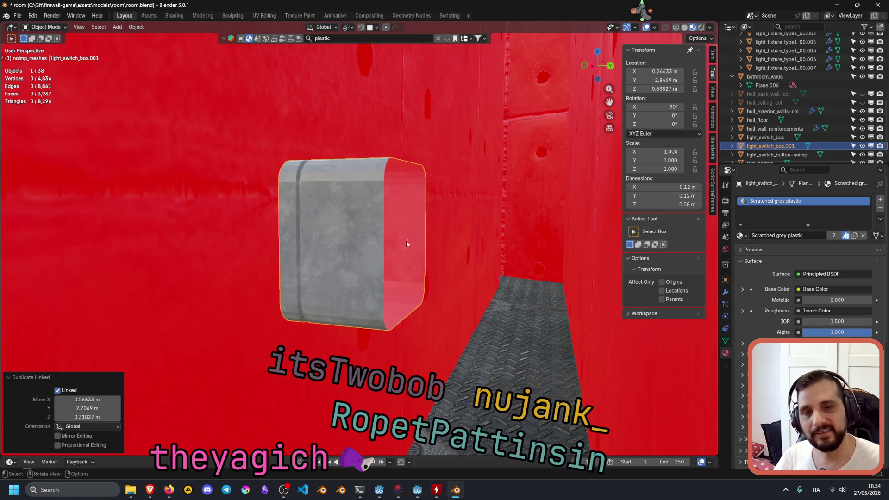
{"action": "middle_click_drag", "start_coordinate": [409, 240], "coordinate": [467, 258]}
{"action": "key", "text": "ctrl+z"}
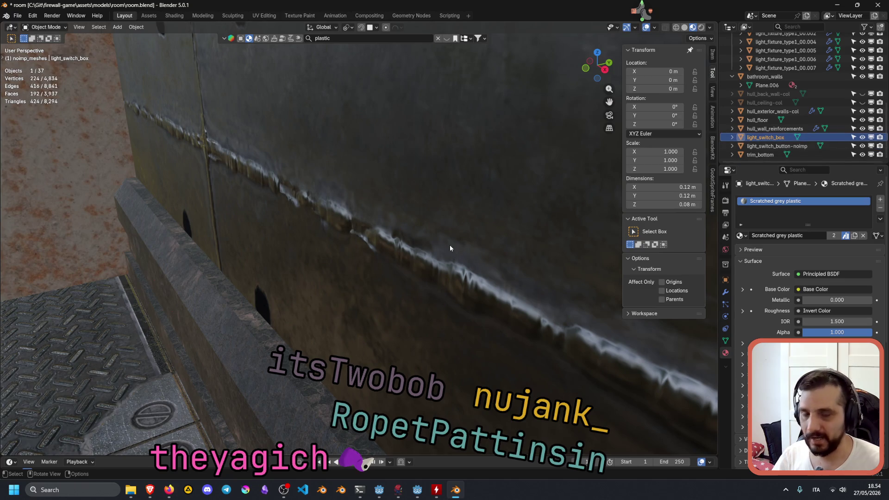
Frame the switch box and close the plastic material asset picker strip.
{"action": "key", "text": "KP_Decimal"}
{"action": "mouse_move", "coordinate": [449, 244]}
{"action": "middle_mouse_down"}
{"action": "mouse_move", "coordinate": [480, 262]}
{"action": "mouse_move", "coordinate": [486, 209]}
{"action": "mouse_move", "coordinate": [506, 192]}
{"action": "mouse_move", "coordinate": [493, 252]}
{"action": "mouse_move", "coordinate": [448, 175]}
{"action": "middle_mouse_up"}
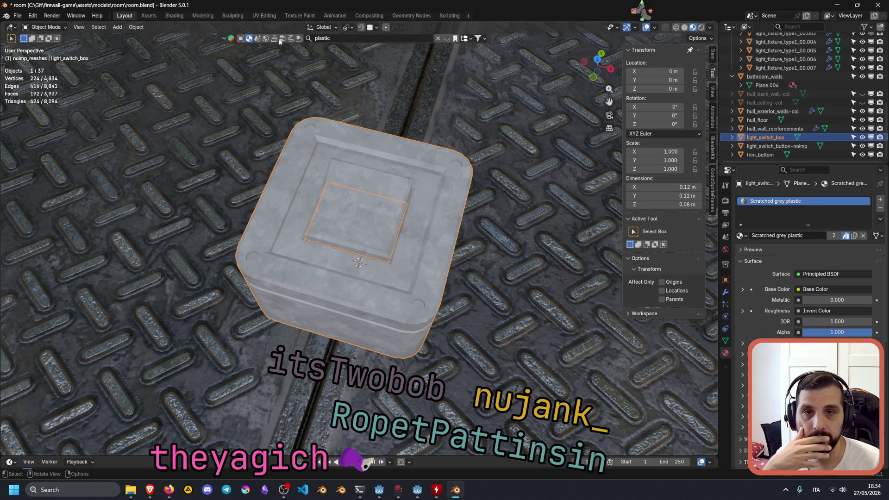
{"action": "left_click", "coordinate": [225, 39]}
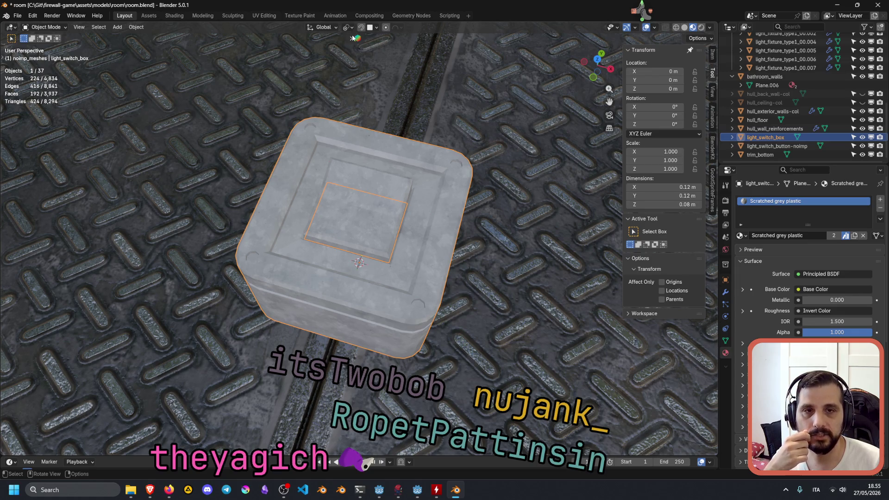
{"action": "left_click", "coordinate": [351, 39]}
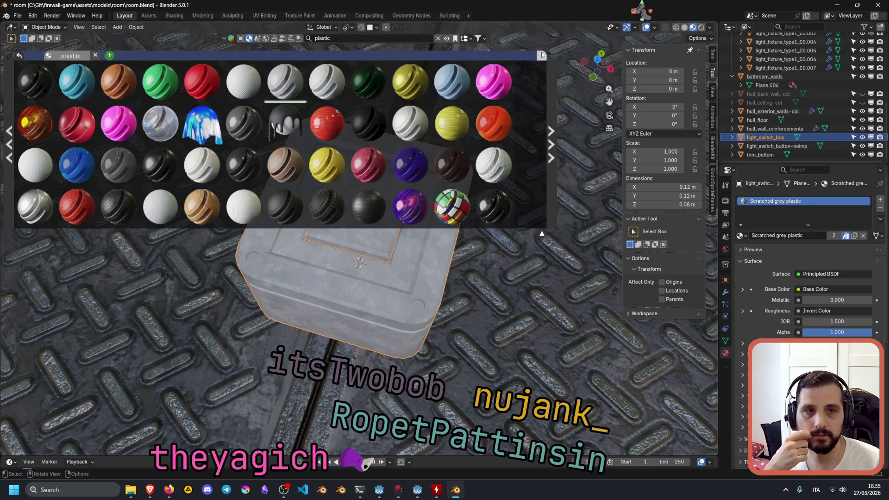
{"action": "left_click", "coordinate": [542, 55]}
{"action": "left_click", "coordinate": [227, 40]}
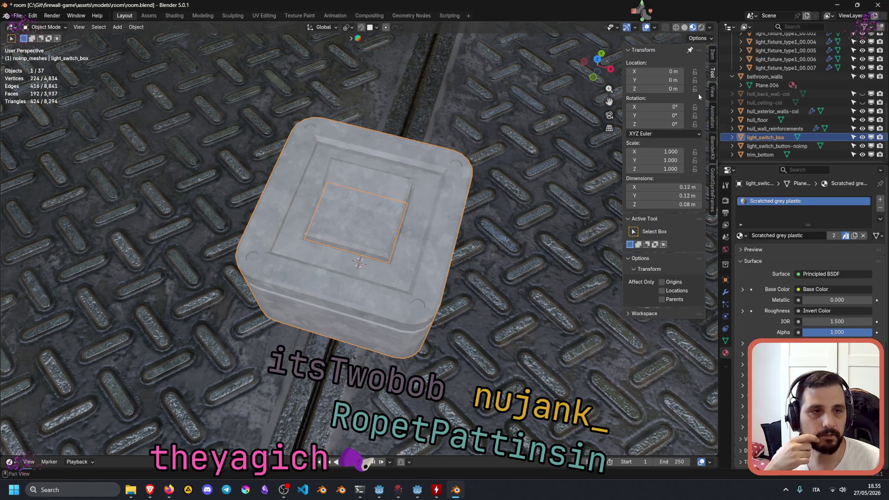
Hide the transform sidebar, zoom out, and reselect the switch button and light_switch_box.
{"action": "left_click", "coordinate": [713, 74]}
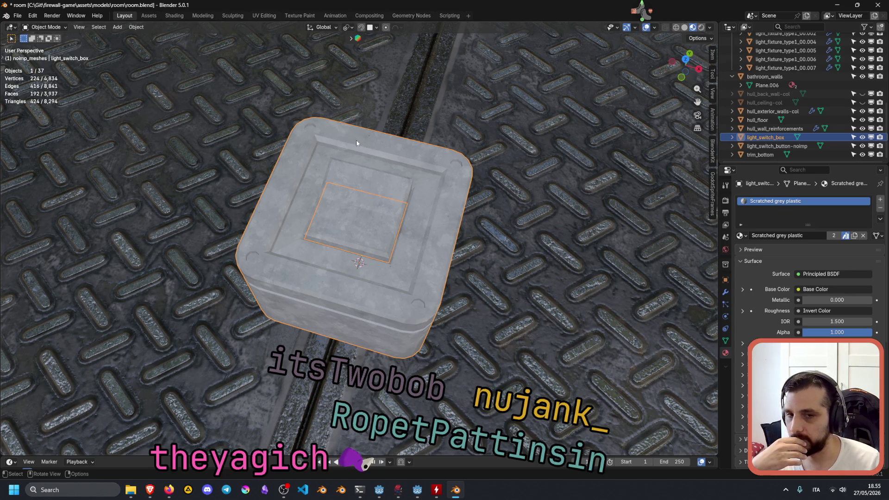
{"action": "scroll", "coordinate": [356, 140], "scroll_direction": "down", "scroll_amount": 3}
{"action": "left_click", "coordinate": [394, 139]}
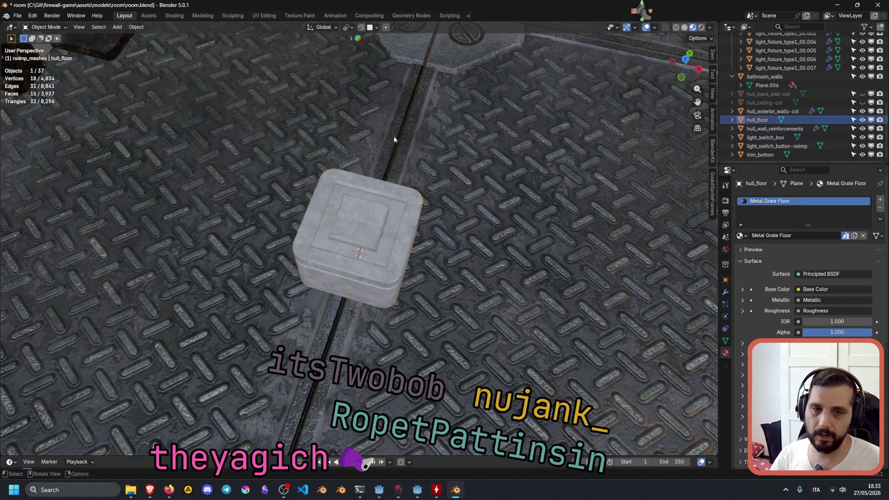
{"action": "left_click", "coordinate": [372, 216]}
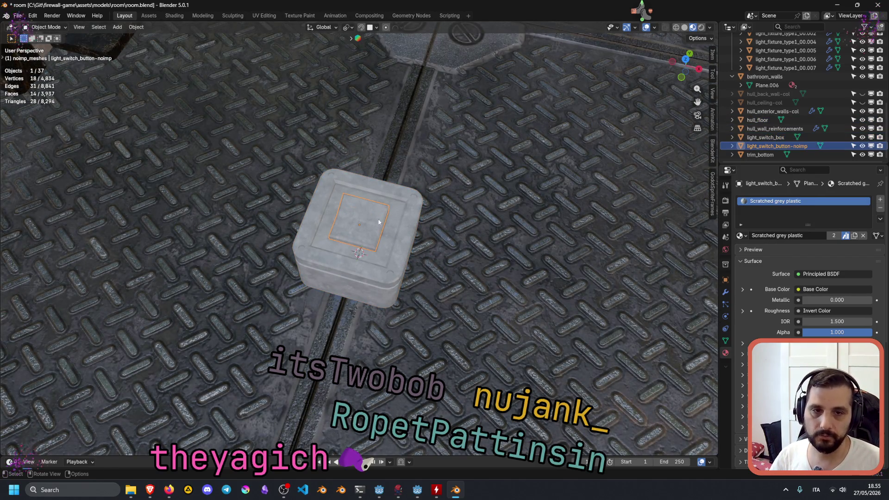
{"action": "left_click", "coordinate": [391, 226]}
{"action": "scroll", "coordinate": [401, 230], "scroll_direction": "down", "scroll_amount": 3}
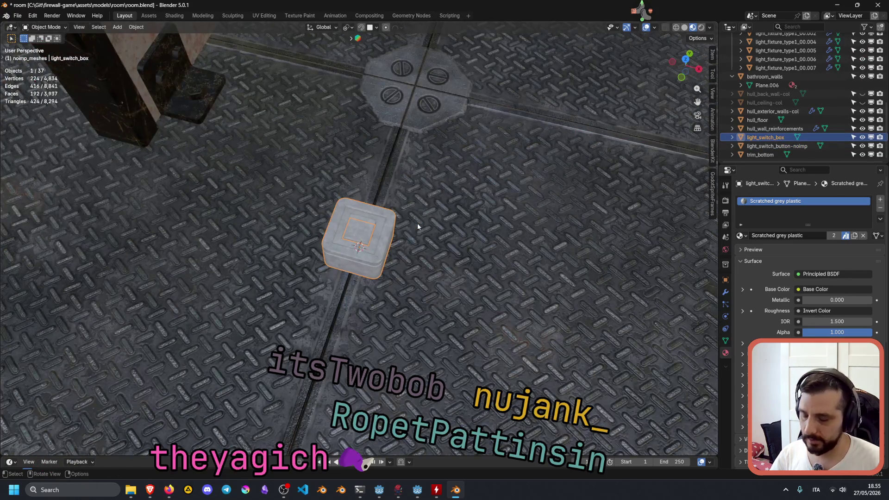
Keep snapping on Face after trying Volume, enable Exclude Non-Selectable, and set Snap Base to Active.
{"action": "left_click", "coordinate": [376, 28]}
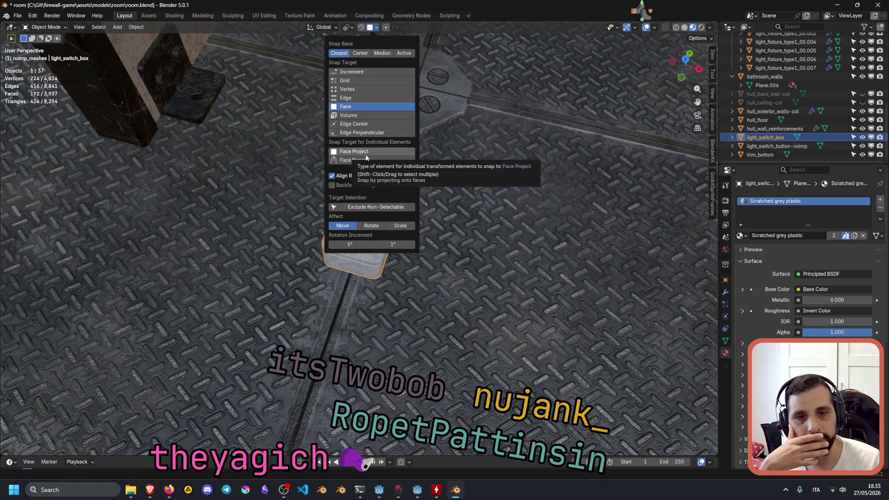
{"action": "left_click", "coordinate": [352, 115]}
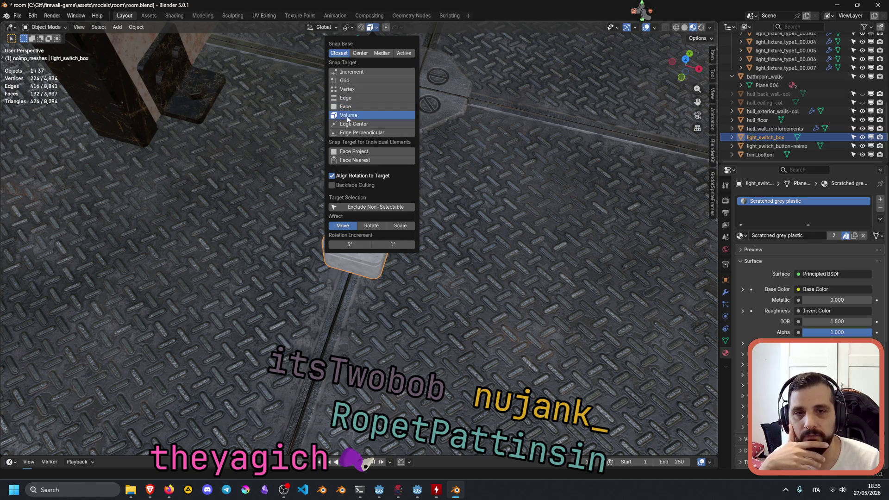
{"action": "left_click", "coordinate": [352, 106]}
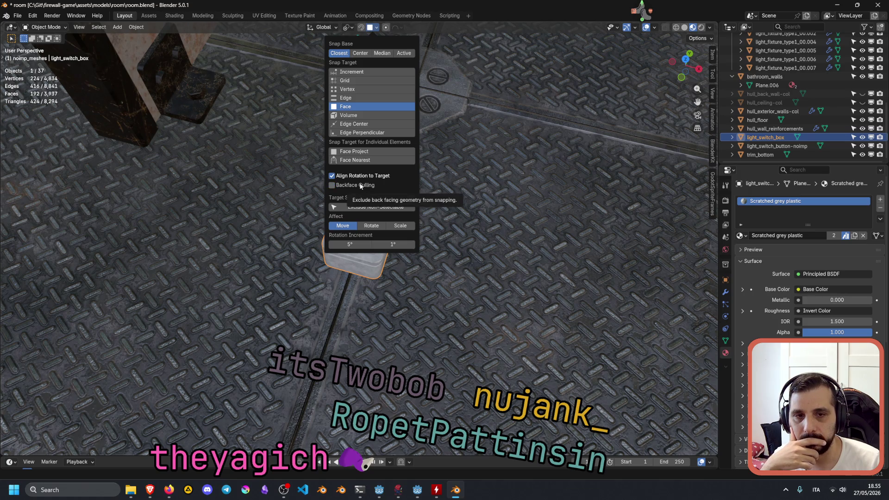
{"action": "left_click", "coordinate": [367, 211]}
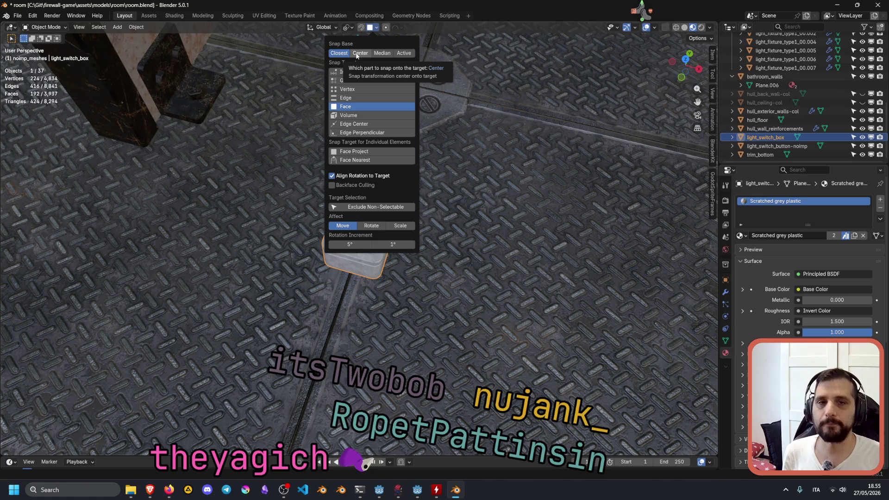
{"action": "left_click", "coordinate": [403, 53]}
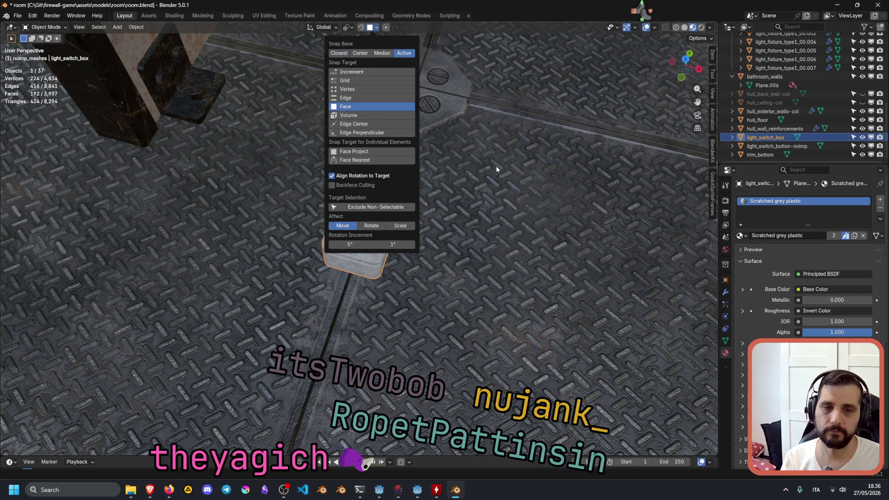
{"action": "key", "text": "Escape"}
{"action": "left_click", "coordinate": [359, 233], "text": "shift"}
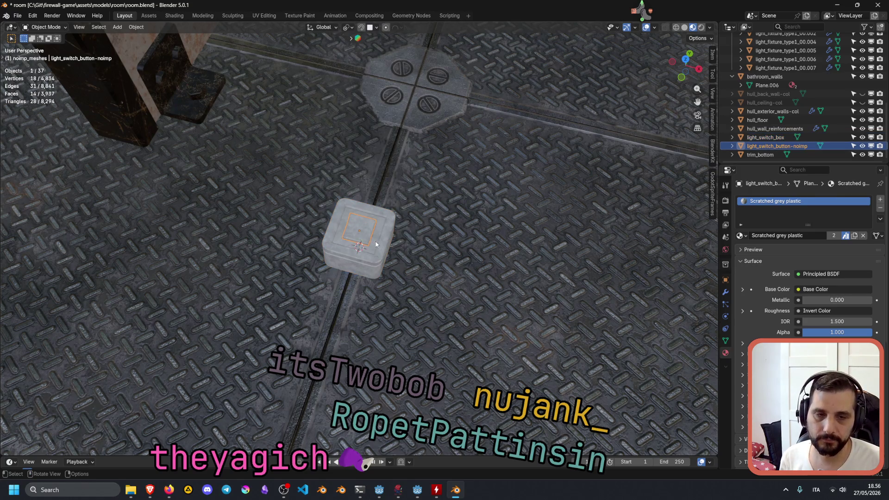
Select the switch button and box, then trial a duplicate and undo it.
{"action": "left_click", "coordinate": [376, 243]}
{"action": "left_click", "coordinate": [372, 225], "text": "shift"}
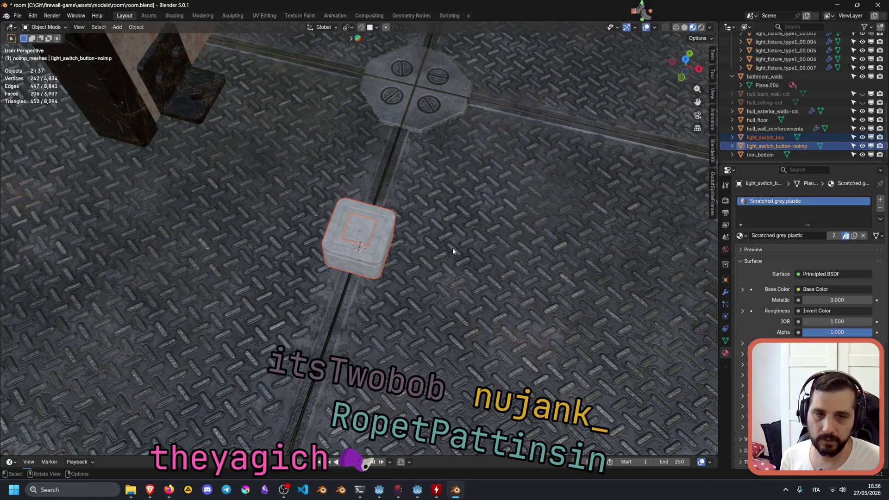
{"action": "key", "text": "shift+d"}
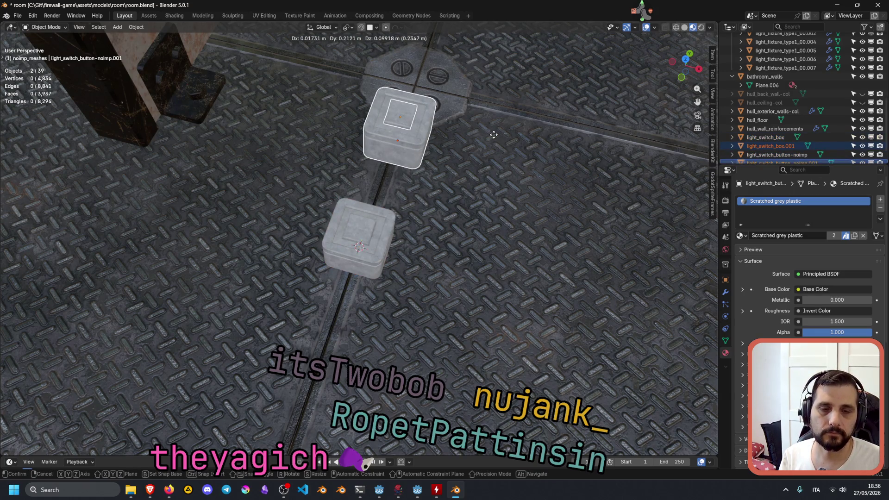
{"action": "key", "text": "Escape"}
{"action": "key", "text": "ctrl+z"}
Walk-navigate through the room to bring the back wall into view.
{"action": "scroll", "coordinate": [414, 263], "scroll_direction": "up", "scroll_amount": 2}
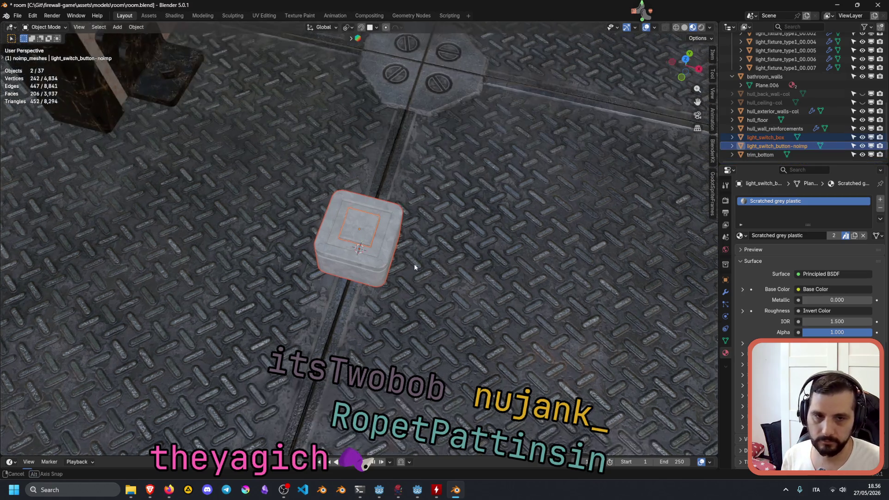
{"action": "middle_click_drag", "start_coordinate": [414, 265], "coordinate": [424, 246]}
{"action": "key", "text": "shift+grave"}
{"action": "key", "text": "s"}
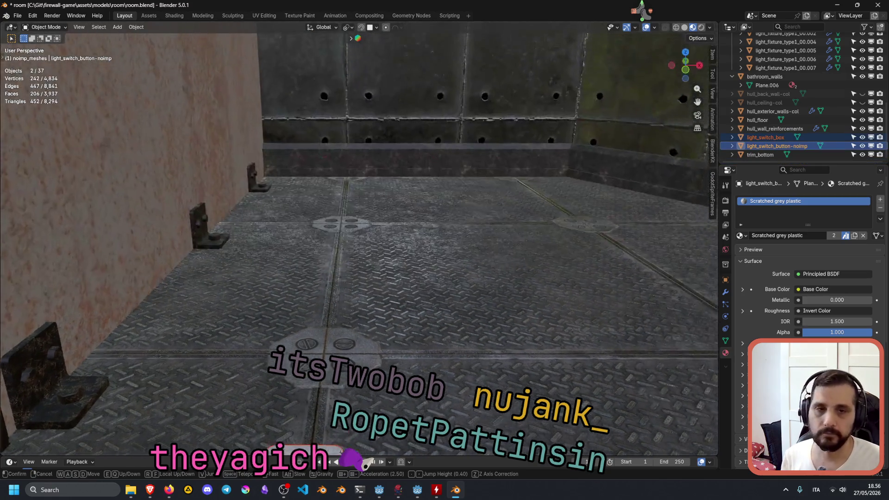
{"action": "key", "text": "Escape"}
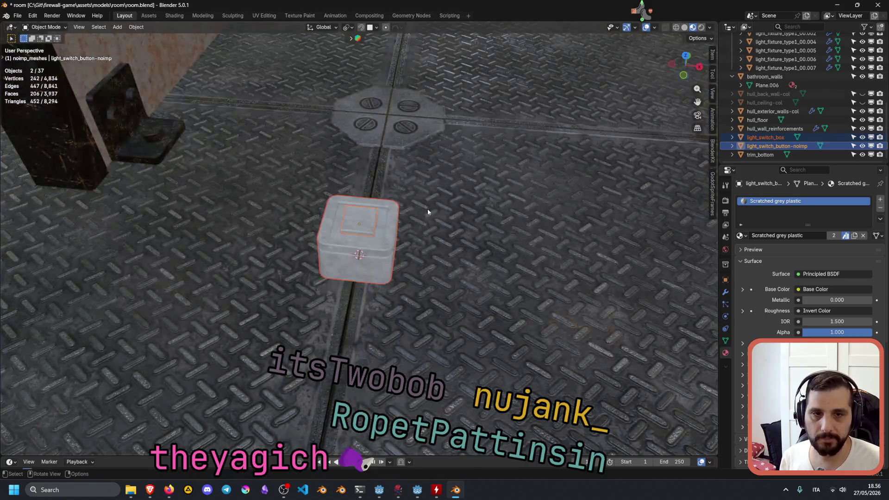
{"action": "key", "text": "shift+grave"}
{"action": "key", "text": "s"}
{"action": "left_click", "coordinate": [426, 290]}
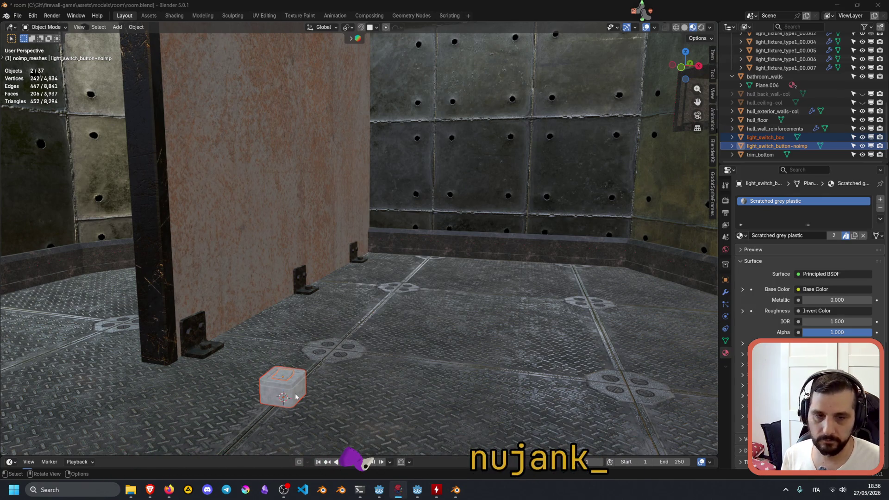
{"action": "middle_click_drag", "start_coordinate": [334, 366], "coordinate": [324, 368]}
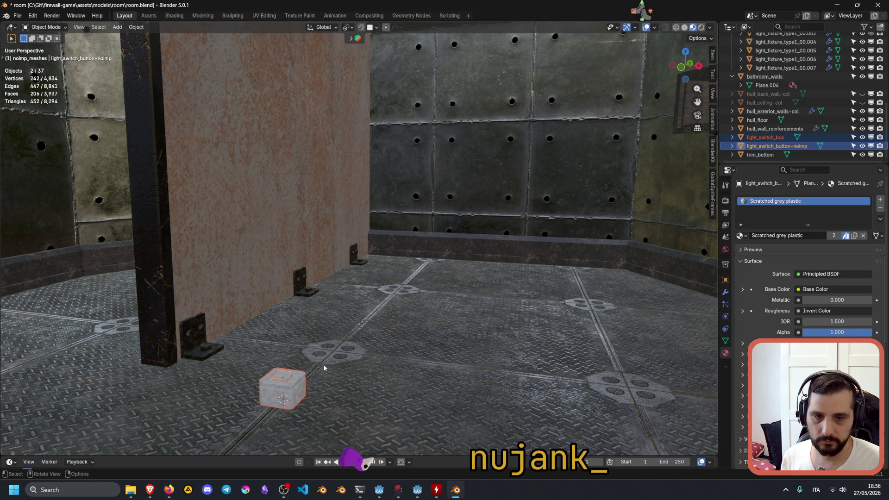
Trial-place the switch pair on the back wall, inspect it, then hide and restore it.
{"action": "key", "text": "g"}
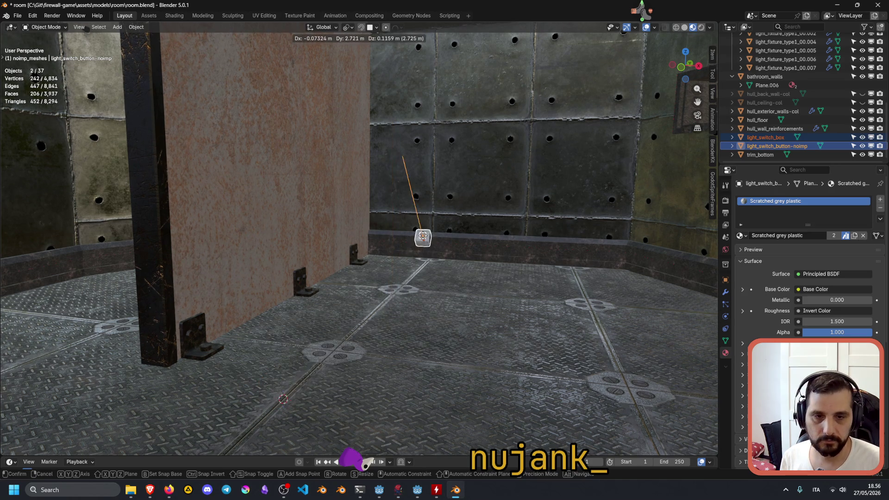
{"action": "left_click", "coordinate": [442, 206]}
{"action": "mouse_move", "coordinate": [442, 206]}
{"action": "middle_mouse_down"}
{"action": "mouse_move", "coordinate": [508, 193]}
{"action": "mouse_move", "coordinate": [488, 193]}
{"action": "mouse_move", "coordinate": [498, 198]}
{"action": "mouse_move", "coordinate": [312, 140]}
{"action": "middle_mouse_up"}
{"action": "key", "text": "KP_Decimal"}
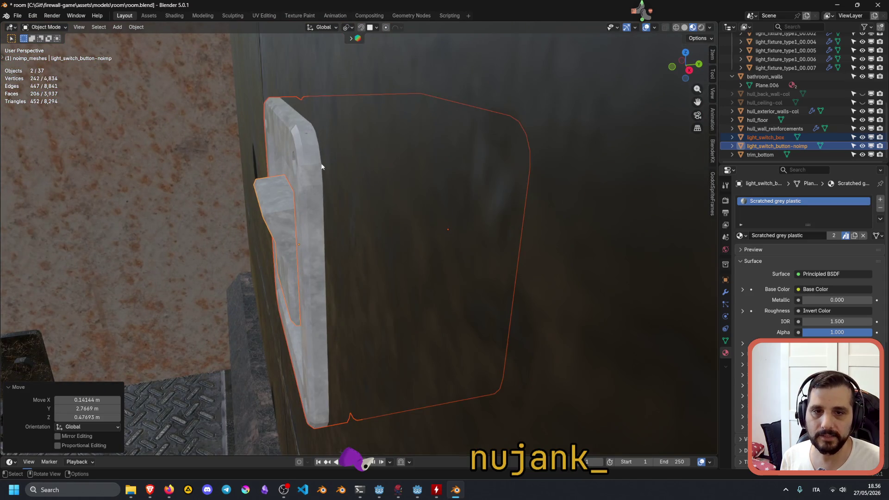
{"action": "left_click", "coordinate": [280, 212]}
{"action": "mouse_move", "coordinate": [280, 213]}
{"action": "middle_mouse_down"}
{"action": "mouse_move", "coordinate": [301, 229]}
{"action": "mouse_move", "coordinate": [310, 216]}
{"action": "mouse_move", "coordinate": [296, 243]}
{"action": "mouse_move", "coordinate": [346, 257]}
{"action": "middle_mouse_up"}
{"action": "left_click", "coordinate": [346, 257], "text": "shift"}
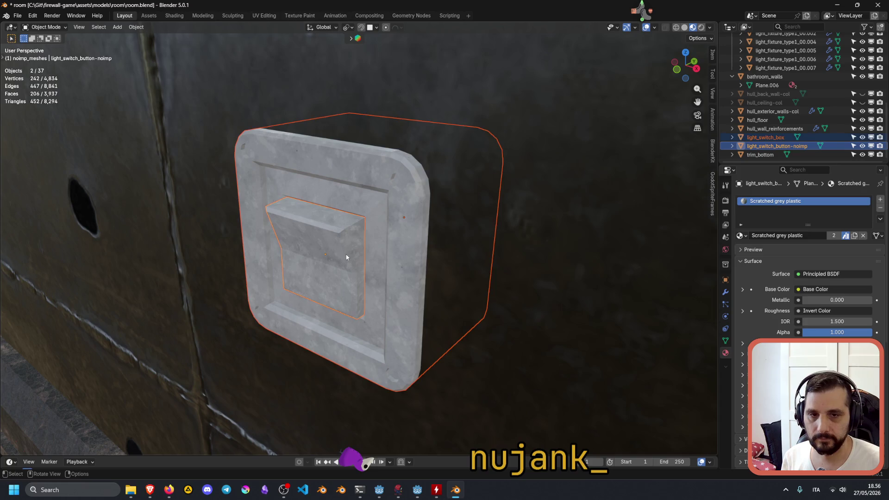
{"action": "key", "text": "h"}
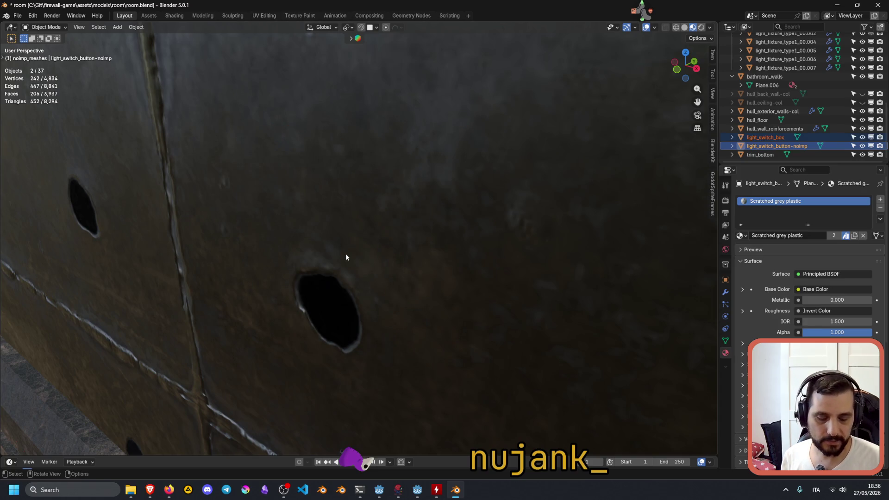
{"action": "key", "text": "alt+h"}
Select the button and box, with the box active, and move them onto the back wall.
{"action": "scroll", "coordinate": [357, 248], "scroll_direction": "down", "scroll_amount": 5}
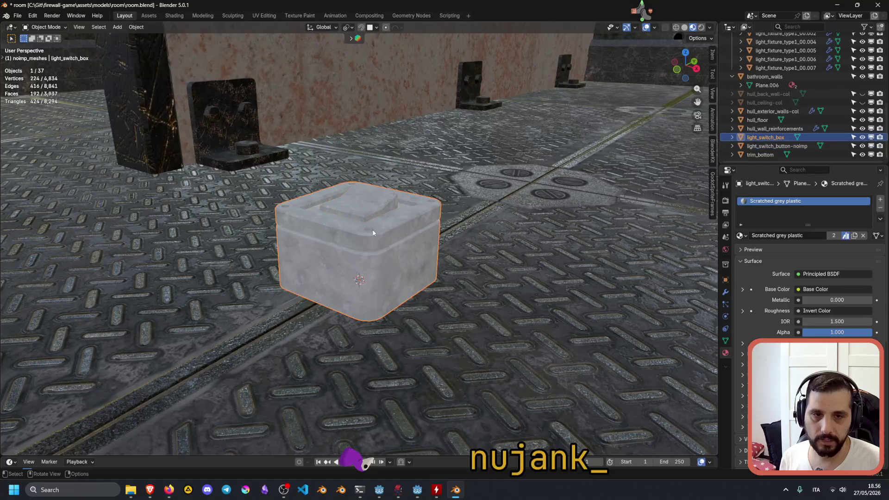
{"action": "left_click", "coordinate": [370, 215], "text": "shift"}
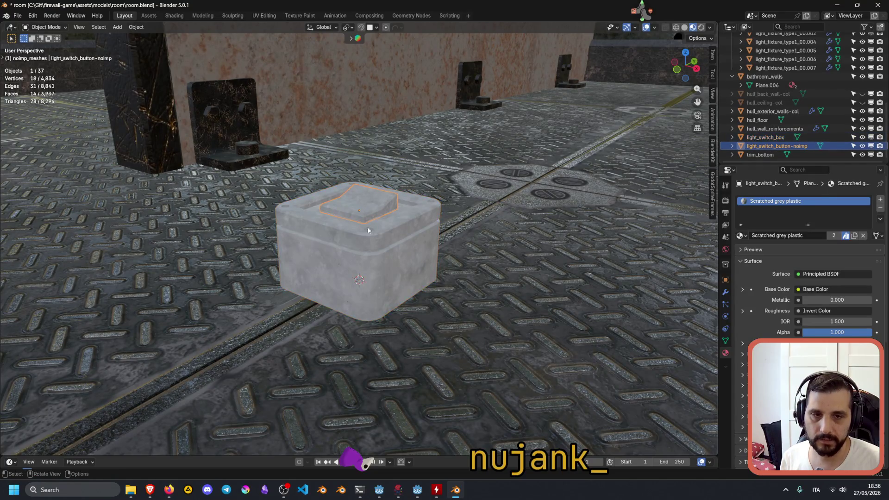
{"action": "left_click", "coordinate": [356, 250], "text": "shift"}
{"action": "scroll", "coordinate": [382, 263], "scroll_direction": "down", "scroll_amount": 10}
{"action": "mouse_move", "coordinate": [382, 263]}
{"action": "middle_mouse_down"}
{"action": "mouse_move", "coordinate": [383, 293]}
{"action": "mouse_move", "coordinate": [408, 260]}
{"action": "middle_mouse_up"}
{"action": "key", "text": "g"}
{"action": "left_click", "coordinate": [437, 69]}
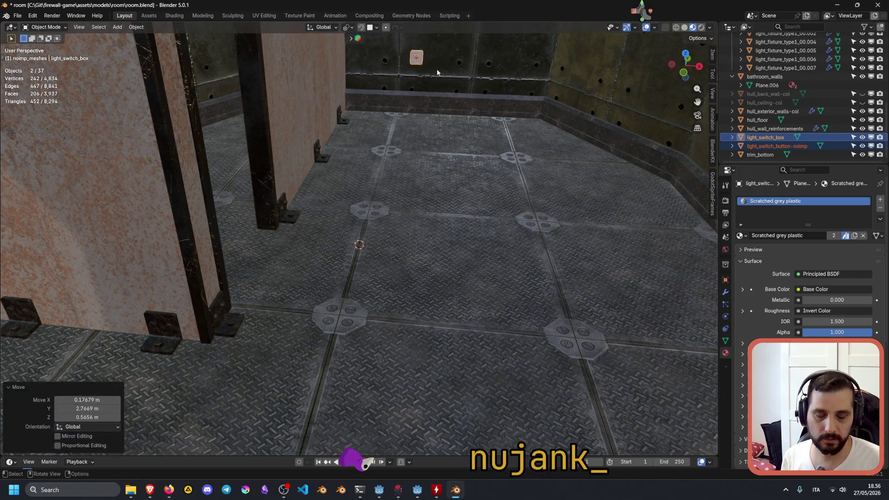
Inspect the switch from the side and slide it 0.062 m along Y, flush with the wall.
{"action": "key", "text": "KP_Decimal"}
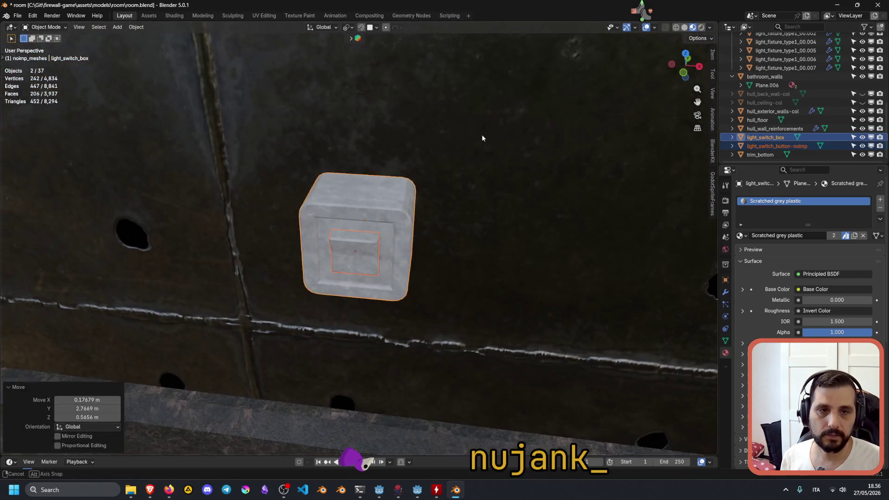
{"action": "mouse_move", "coordinate": [482, 138]}
{"action": "middle_mouse_down"}
{"action": "mouse_move", "coordinate": [397, 116]}
{"action": "mouse_move", "coordinate": [393, 74]}
{"action": "mouse_move", "coordinate": [422, 135]}
{"action": "middle_mouse_up"}
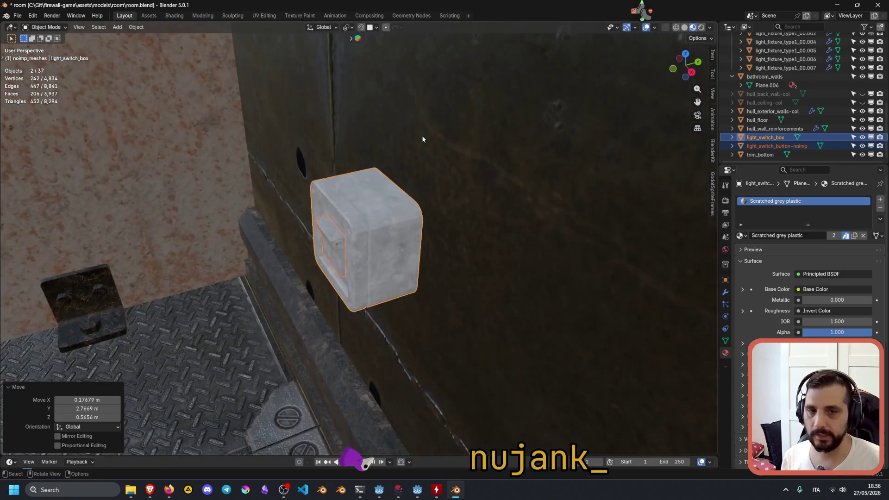
{"action": "scroll", "coordinate": [421, 135], "scroll_direction": "down", "scroll_amount": 6}
{"action": "middle_click_drag", "start_coordinate": [377, 213], "coordinate": [415, 221]}
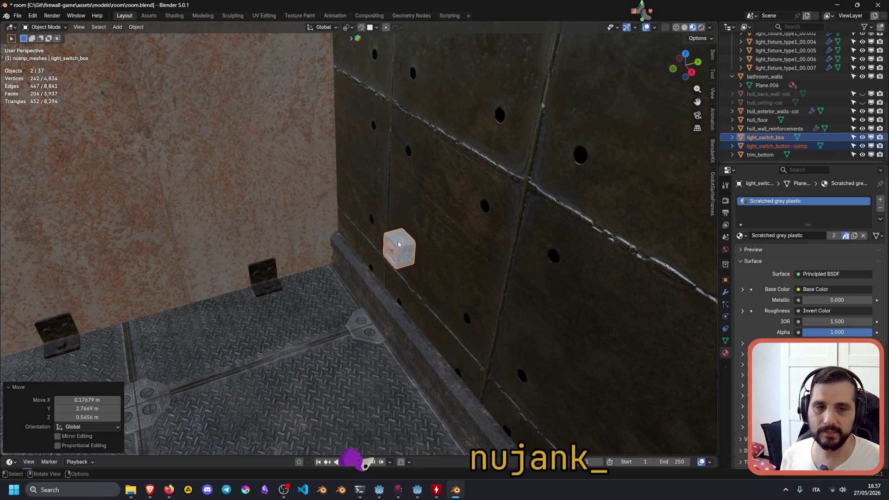
{"action": "scroll", "coordinate": [437, 216], "scroll_direction": "up", "scroll_amount": 5}
{"action": "scroll", "coordinate": [437, 216], "scroll_direction": "down", "scroll_amount": 5}
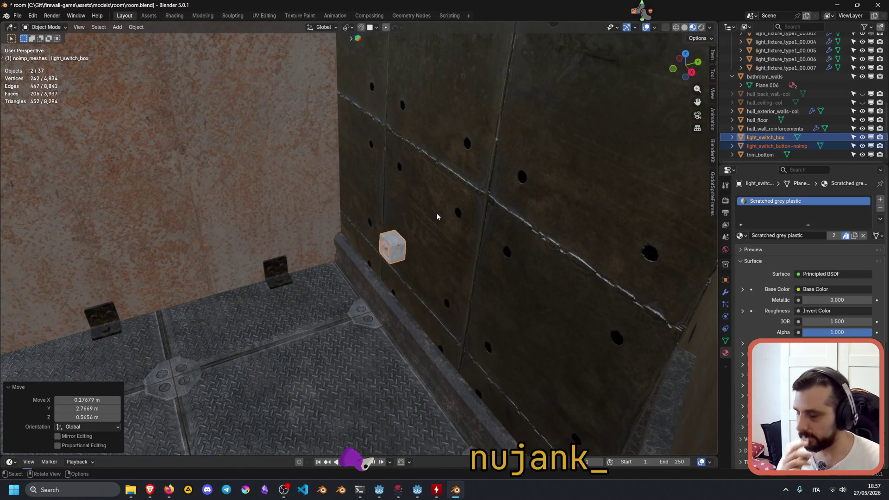
{"action": "key", "text": "g"}
{"action": "key", "text": "y"}
{"action": "left_click", "coordinate": [431, 256]}
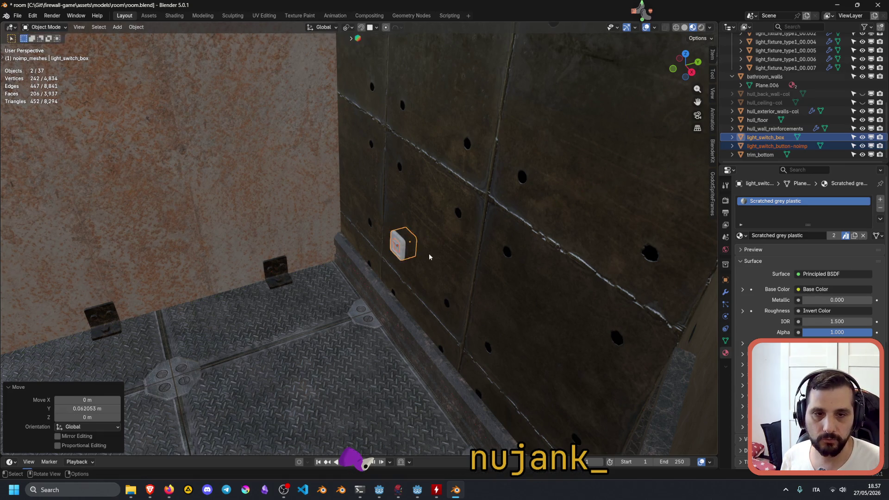
Orbit around the back wall corner to bring the rusted left wall into view.
{"action": "mouse_move", "coordinate": [413, 260]}
{"action": "middle_mouse_down"}
{"action": "mouse_move", "coordinate": [476, 218]}
{"action": "mouse_move", "coordinate": [447, 222]}
{"action": "middle_mouse_up"}
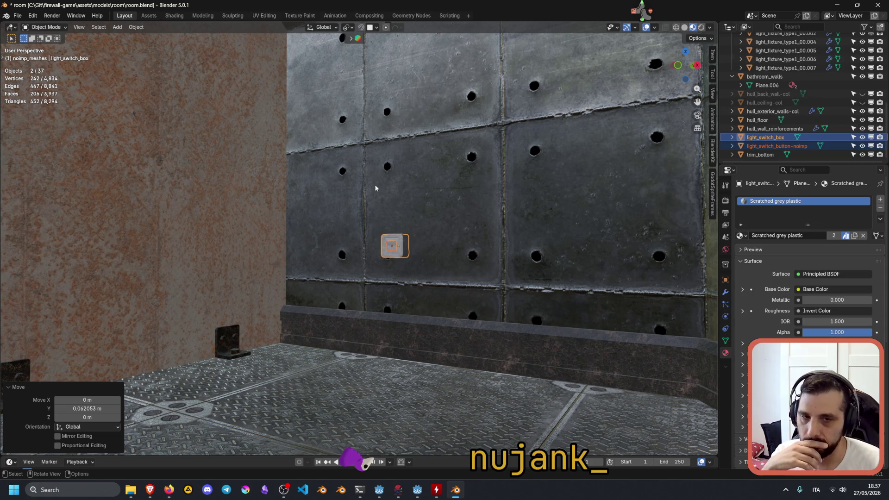
{"action": "mouse_move", "coordinate": [418, 224]}
{"action": "middle_mouse_down"}
{"action": "mouse_move", "coordinate": [406, 204]}
{"action": "mouse_move", "coordinate": [405, 231]}
{"action": "mouse_move", "coordinate": [326, 229]}
{"action": "mouse_move", "coordinate": [392, 234]}
{"action": "middle_mouse_up"}
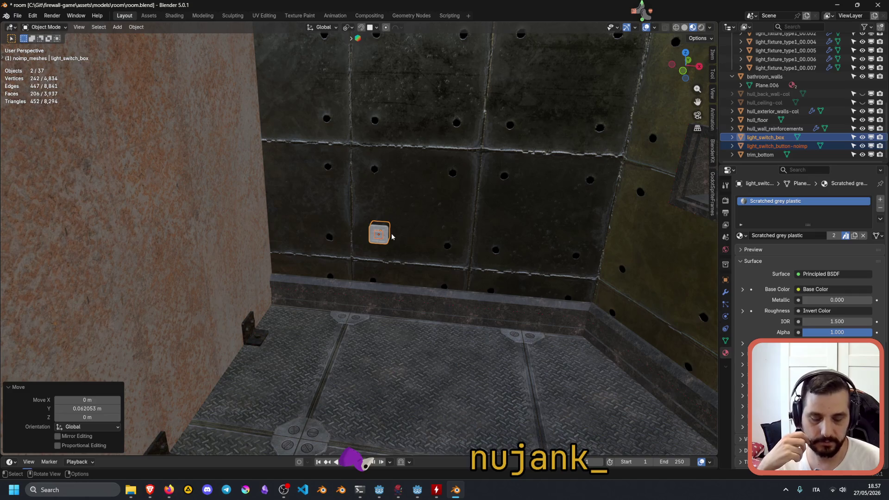
{"action": "scroll", "coordinate": [391, 237], "scroll_direction": "up", "scroll_amount": 5}
{"action": "scroll", "coordinate": [392, 236], "scroll_direction": "down", "scroll_amount": 8}
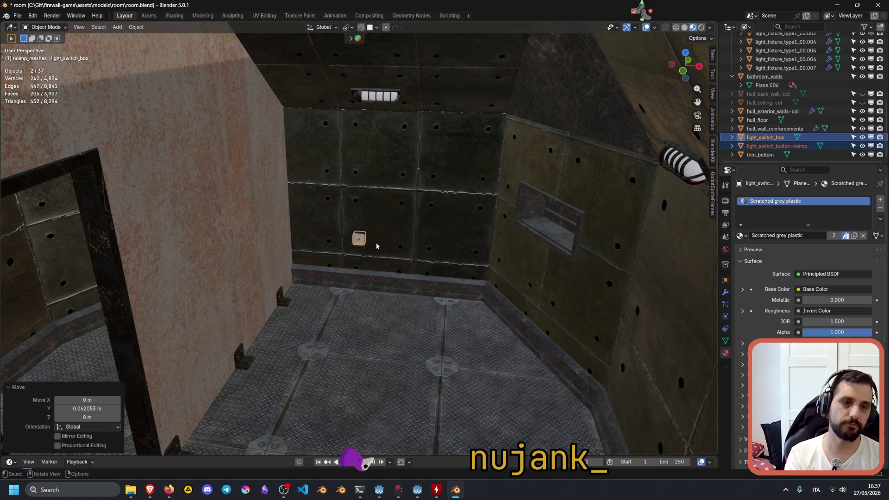
Move the light switch box onto the rusted wall (-0.733, -2.425, 0.286 m) and frame it.
{"action": "key", "text": "g"}
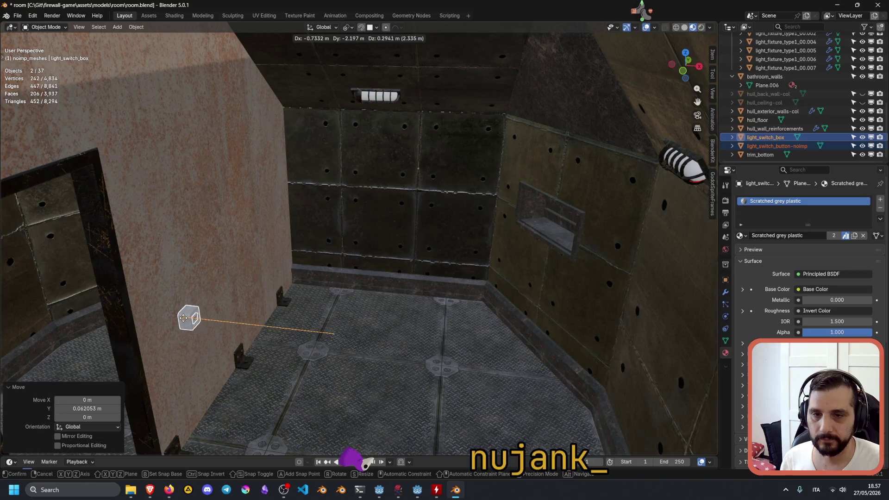
{"action": "left_click", "coordinate": [232, 338]}
{"action": "mouse_move", "coordinate": [233, 338]}
{"action": "middle_mouse_down"}
{"action": "mouse_move", "coordinate": [208, 327]}
{"action": "mouse_move", "coordinate": [235, 337]}
{"action": "middle_mouse_up"}
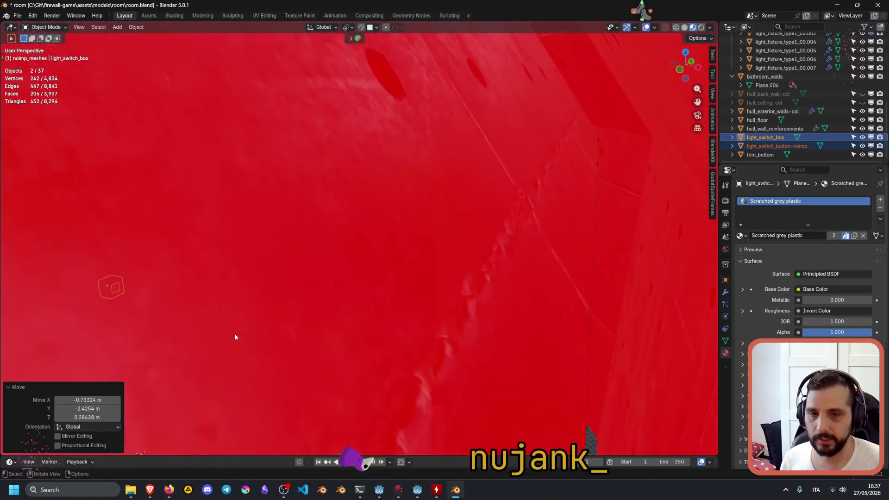
{"action": "scroll", "coordinate": [234, 337], "scroll_direction": "down", "scroll_amount": 5}
{"action": "key", "text": "KP_Decimal"}
{"action": "scroll", "coordinate": [234, 333], "scroll_direction": "down", "scroll_amount": 3}
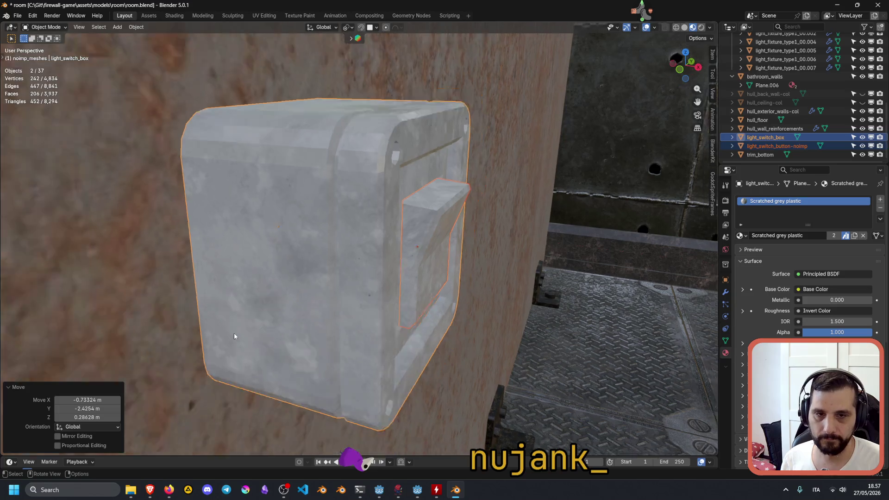
Walk back to survey the room and select the rusted bathroom_walls panel.
{"action": "key", "text": "shift+grave"}
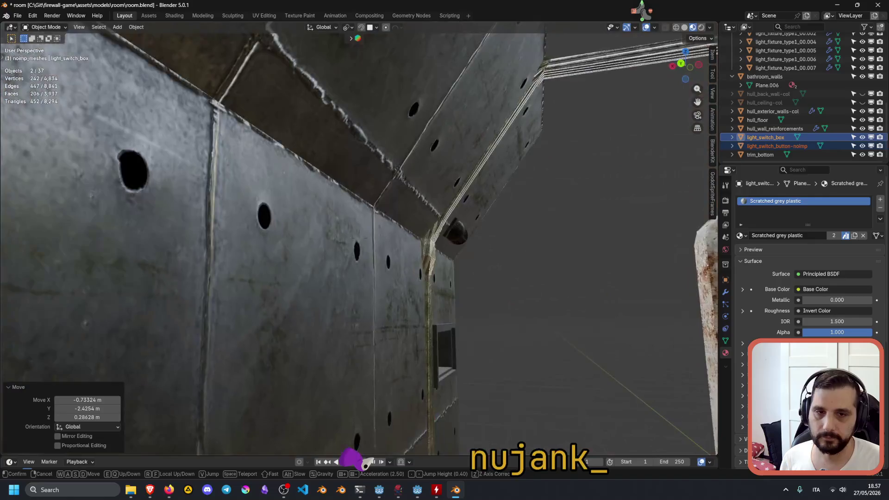
{"action": "key", "text": "s"}
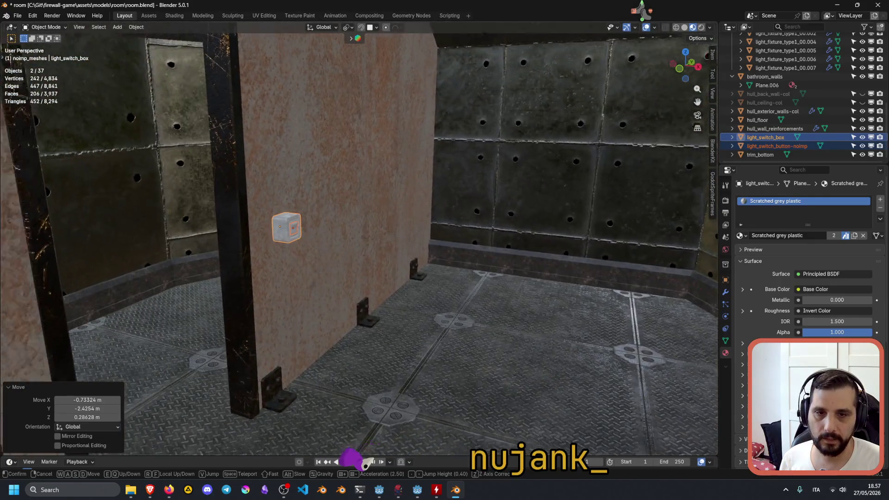
{"action": "left_click", "coordinate": [293, 300]}
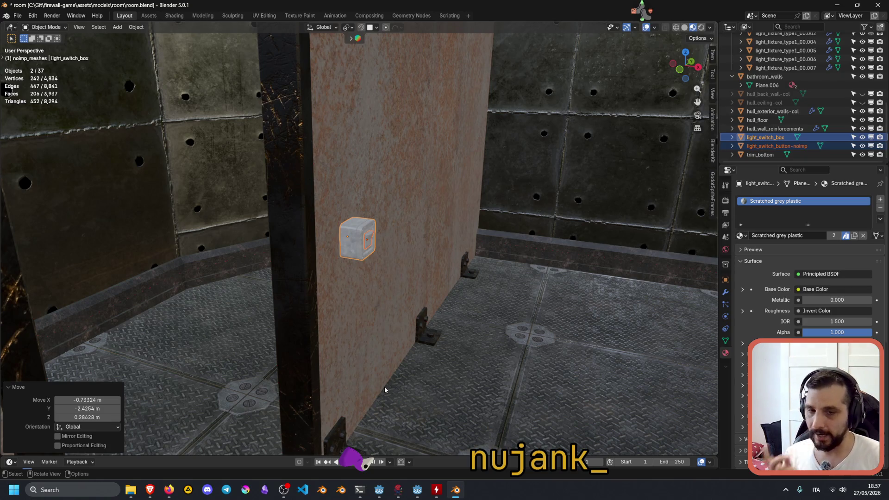
{"action": "left_click", "coordinate": [411, 351]}
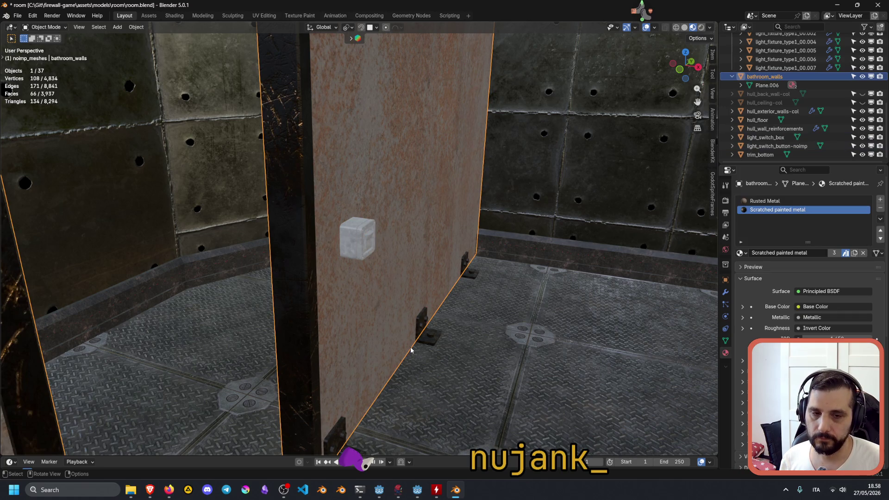
In Edit Mode on bathroom_walls, select the bottom edge and add a 0.1 m cube.
{"action": "key", "text": "Tab"}
{"action": "left_click", "coordinate": [406, 356]}
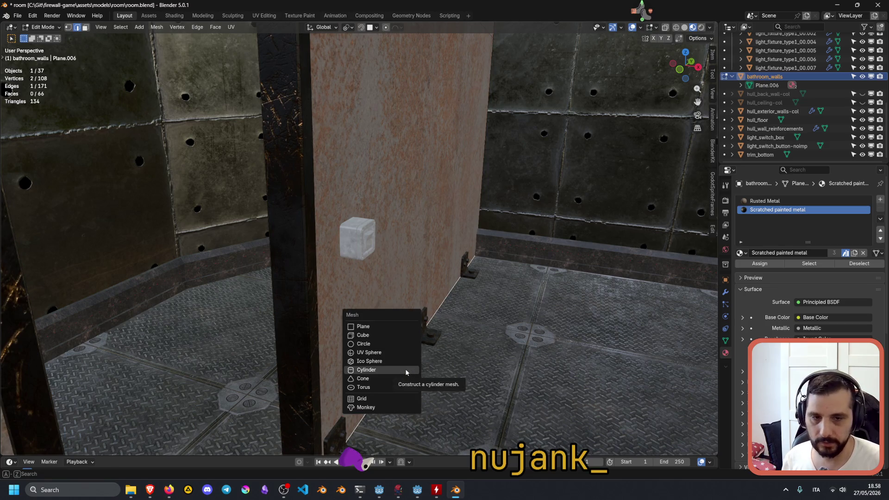
{"action": "left_click", "coordinate": [370, 335]}
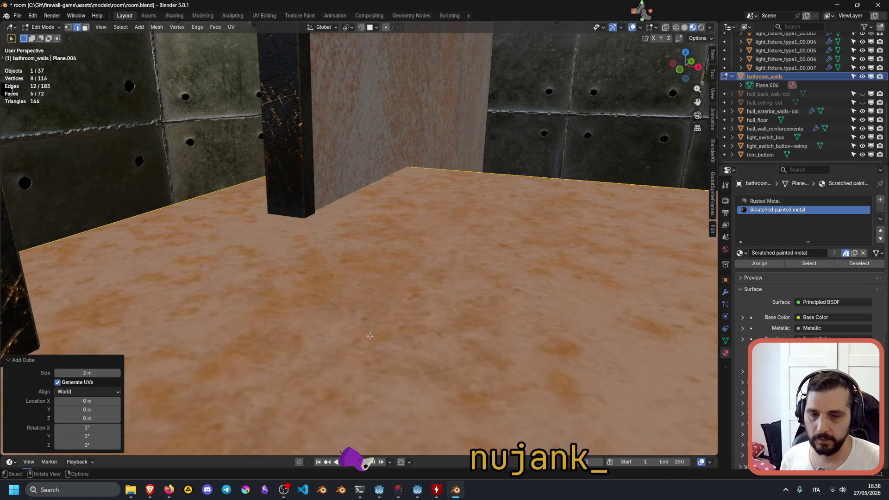
{"action": "left_click", "coordinate": [90, 373]}
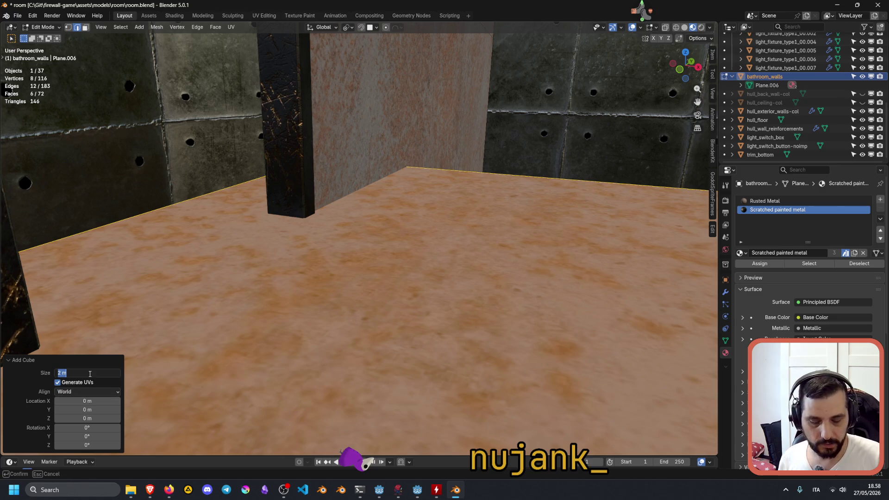
{"action": "type", "text": "0.1"}
{"action": "key", "text": "Return"}
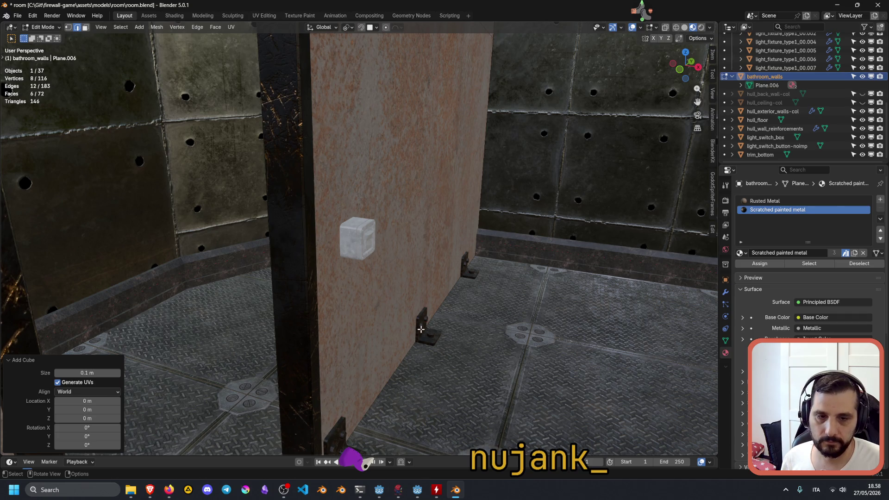
Undo the test cube and snap the 3D cursor to the wall's bottom edge.
{"action": "middle_click_drag", "start_coordinate": [419, 328], "coordinate": [421, 329]}
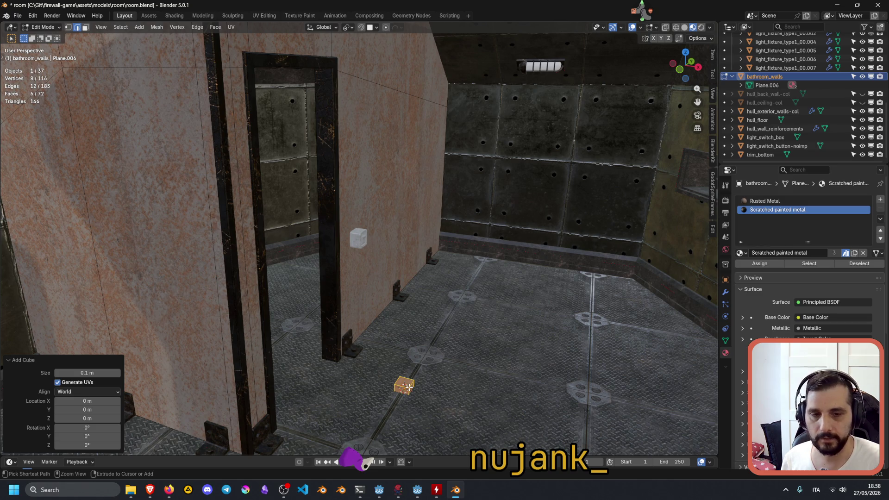
{"action": "key", "text": "ctrl+z"}
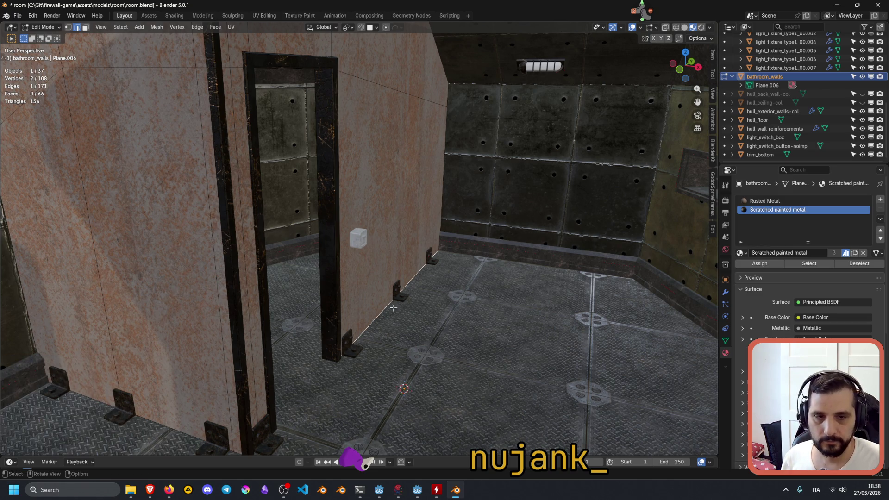
{"action": "key", "text": "shift+s"}
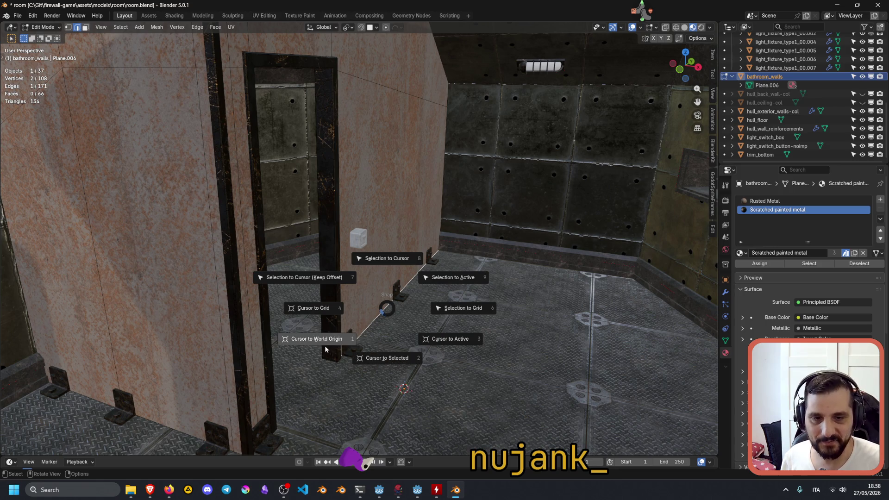
{"action": "left_click", "coordinate": [387, 358]}
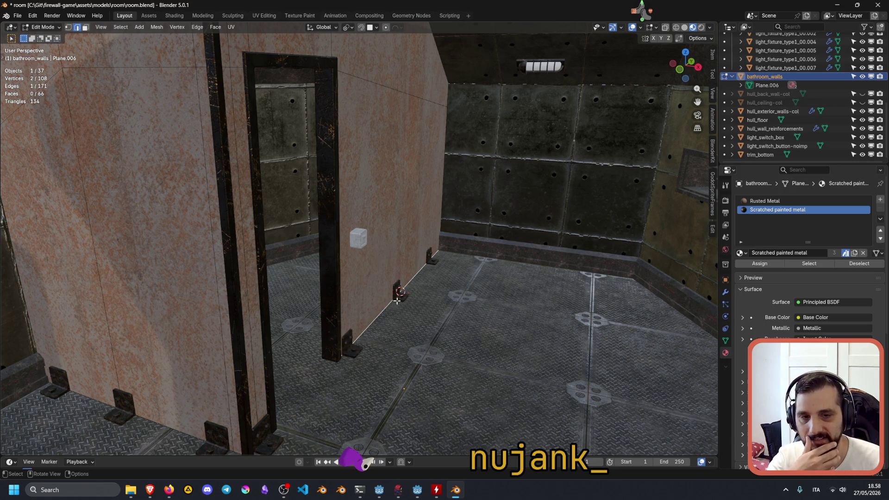
Add a 0.12 m plane at the 3D cursor and raise it 1 m along Z.
{"action": "key", "text": "shift+a"}
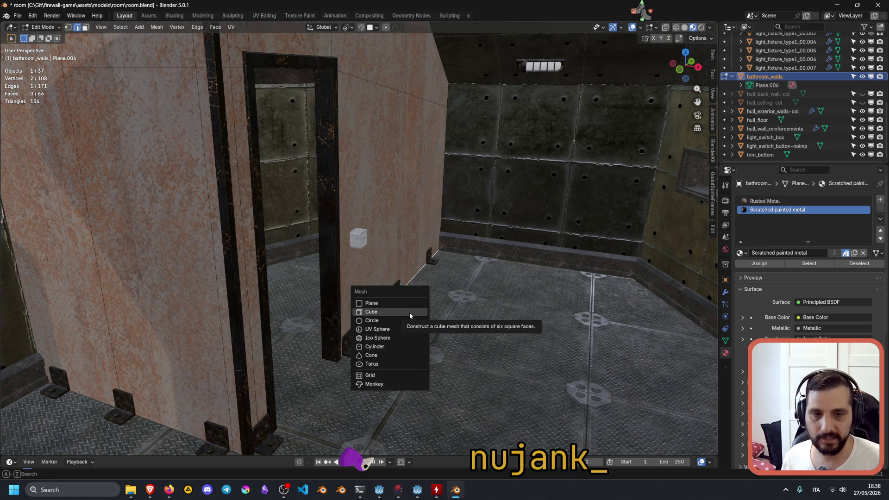
{"action": "left_click", "coordinate": [384, 304]}
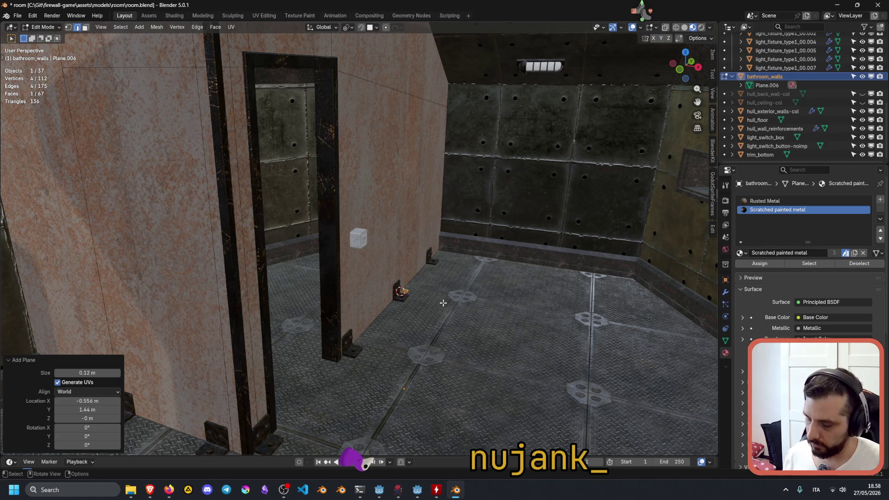
{"action": "key", "text": "g"}
{"action": "key", "text": "z"}
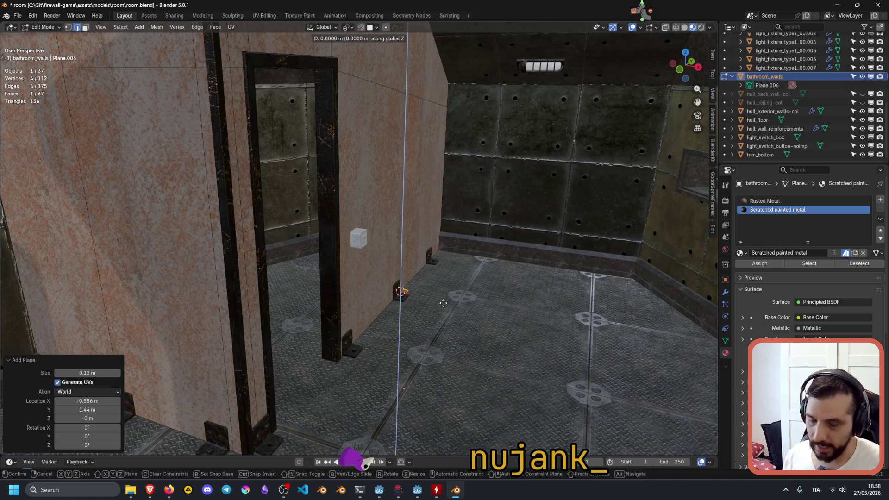
{"action": "key", "text": "1"}
{"action": "key", "text": "Return"}
Deselect the marker plane and return to Object Mode.
{"action": "mouse_move", "coordinate": [471, 252]}
{"action": "middle_mouse_down"}
{"action": "mouse_move", "coordinate": [421, 242]}
{"action": "mouse_move", "coordinate": [455, 243]}
{"action": "middle_mouse_up"}
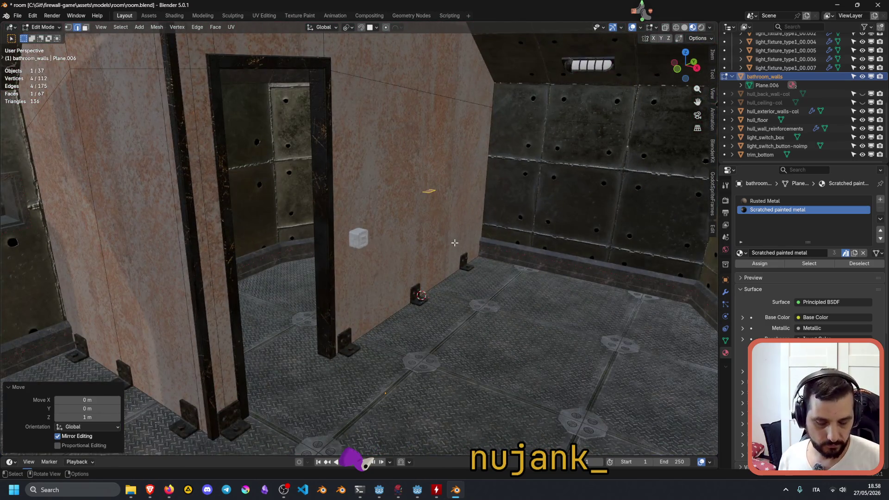
{"action": "scroll", "coordinate": [455, 242], "scroll_direction": "up", "scroll_amount": 5}
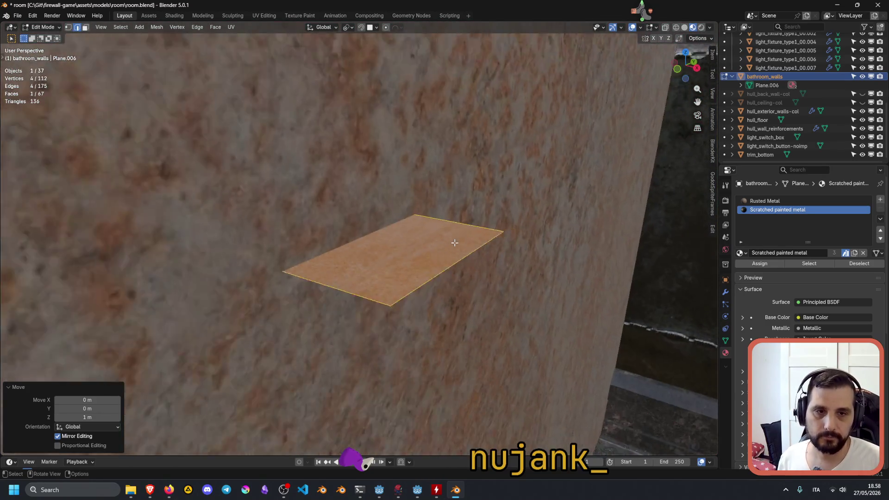
{"action": "scroll", "coordinate": [455, 243], "scroll_direction": "down", "scroll_amount": 5}
{"action": "scroll", "coordinate": [418, 280], "scroll_direction": "up", "scroll_amount": 2}
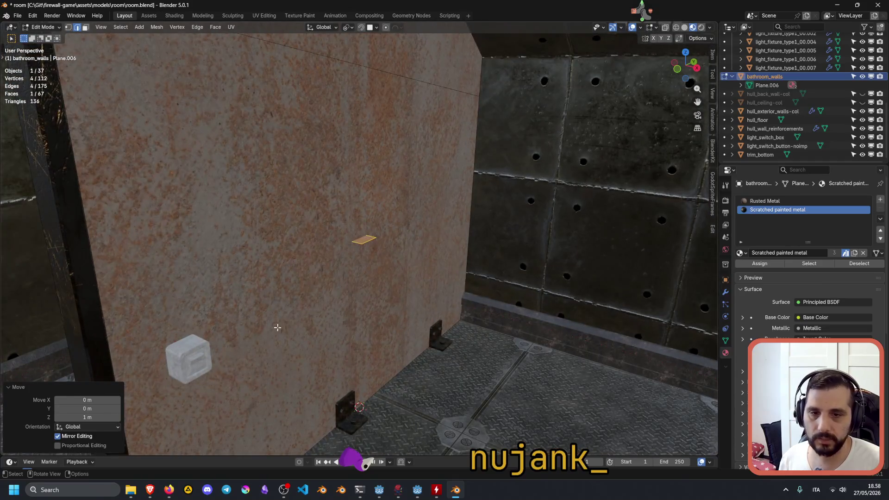
{"action": "left_click", "coordinate": [194, 363]}
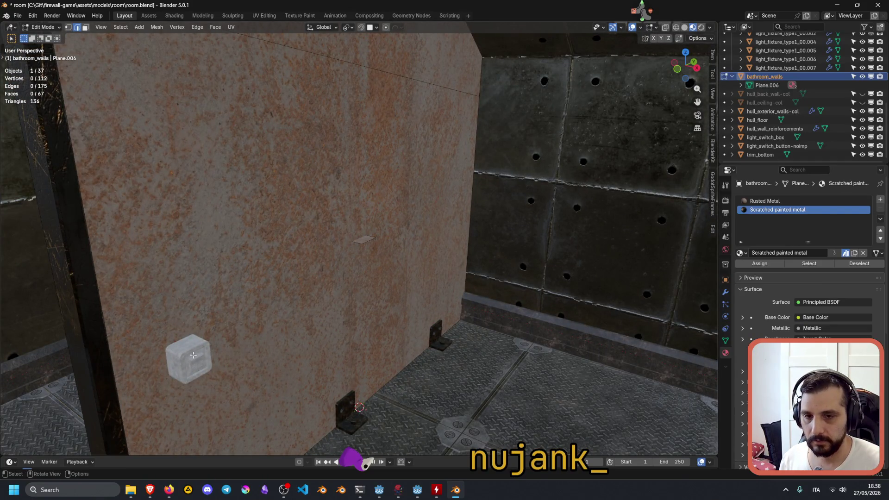
{"action": "key", "text": "Tab"}
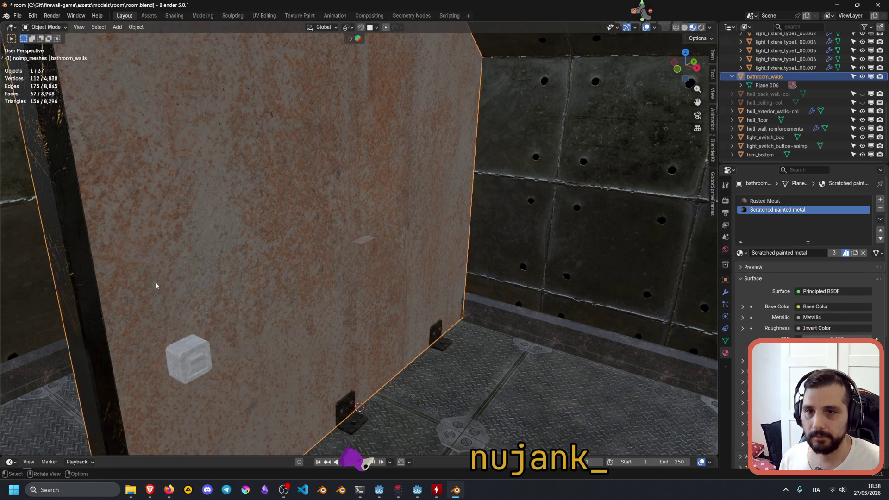
Move the light switch box onto the rusted wall beside the 1 m marker.
{"action": "left_click", "coordinate": [186, 369]}
{"action": "left_click", "coordinate": [189, 357], "text": "shift"}
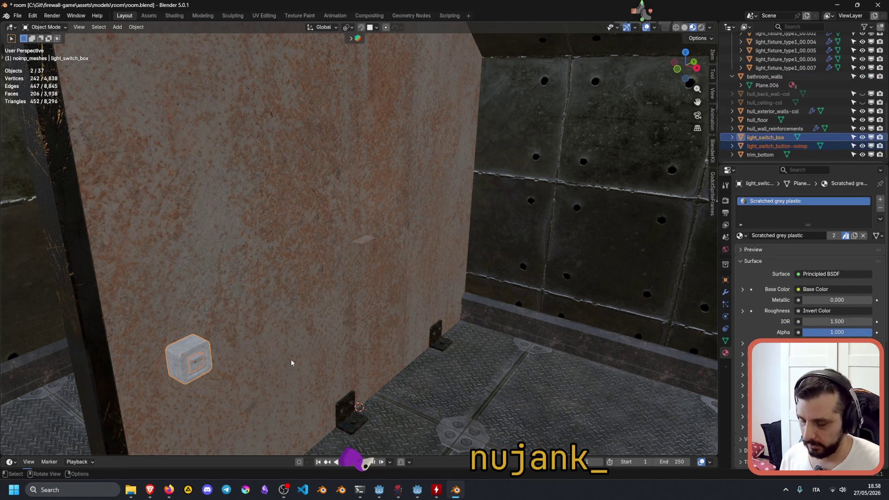
{"action": "key", "text": "g"}
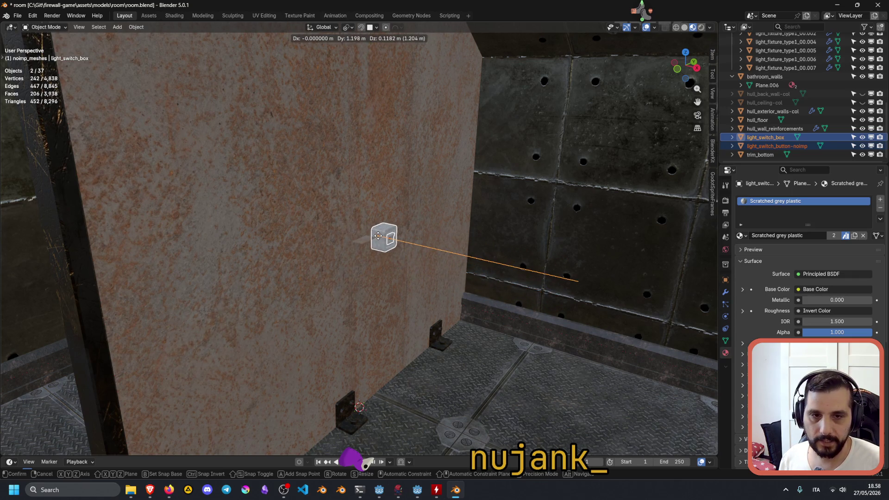
{"action": "left_click", "coordinate": [377, 233]}
{"action": "middle_click_drag", "start_coordinate": [435, 259], "coordinate": [369, 249]}
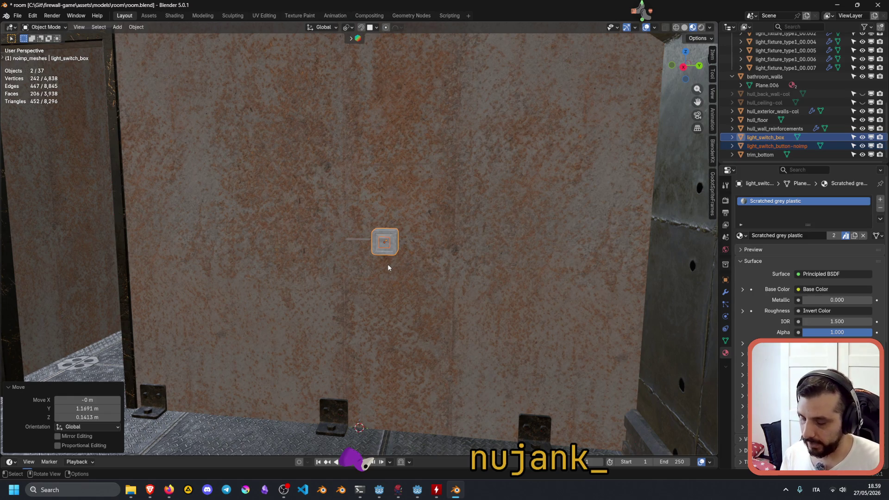
Set the switch box's Location Z to 1 m in the sidebar Item tab.
{"action": "left_click", "coordinate": [713, 55]}
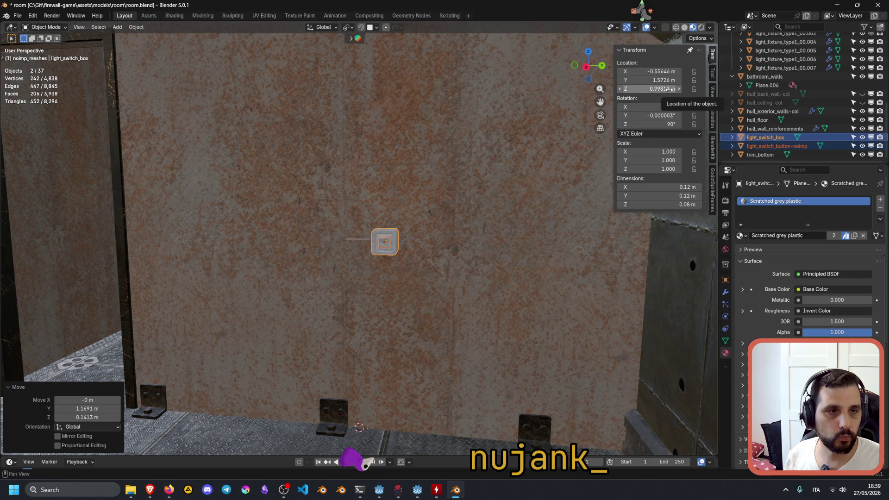
{"action": "left_click", "coordinate": [668, 89]}
{"action": "type", "text": "1"}
{"action": "key", "text": "Return"}
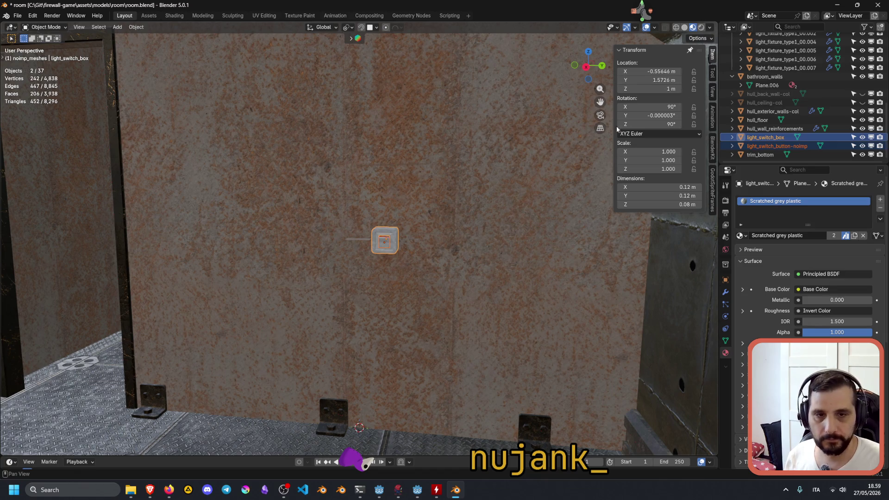
{"action": "left_click", "coordinate": [354, 239]}
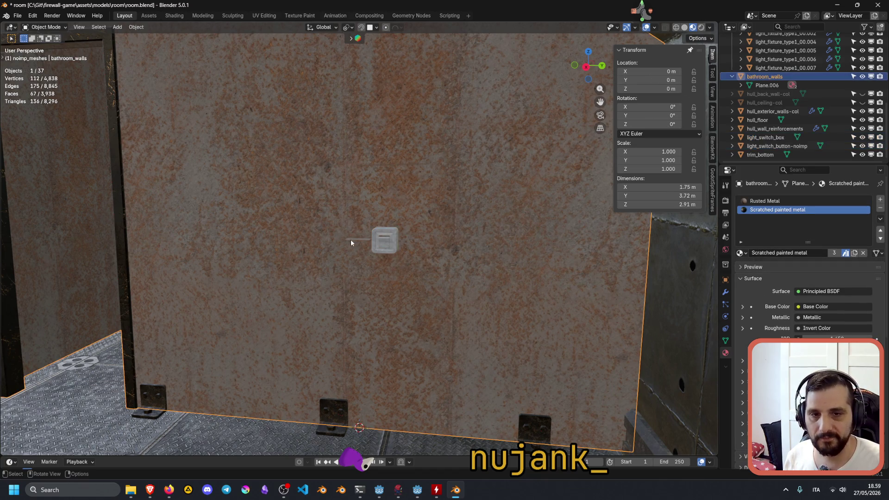
{"action": "middle_click_drag", "start_coordinate": [352, 241], "coordinate": [368, 244]}
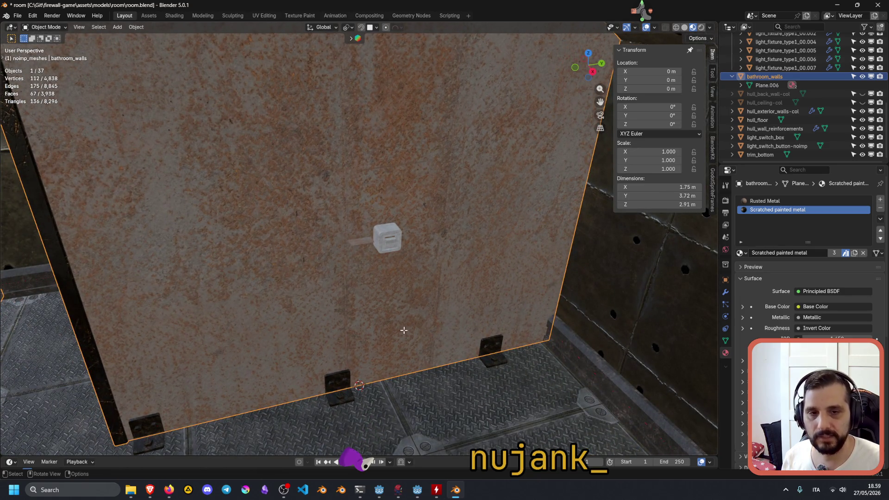
{"action": "key", "text": "Tab"}
{"action": "key", "text": "Tab"}
{"action": "key", "text": "Tab"}
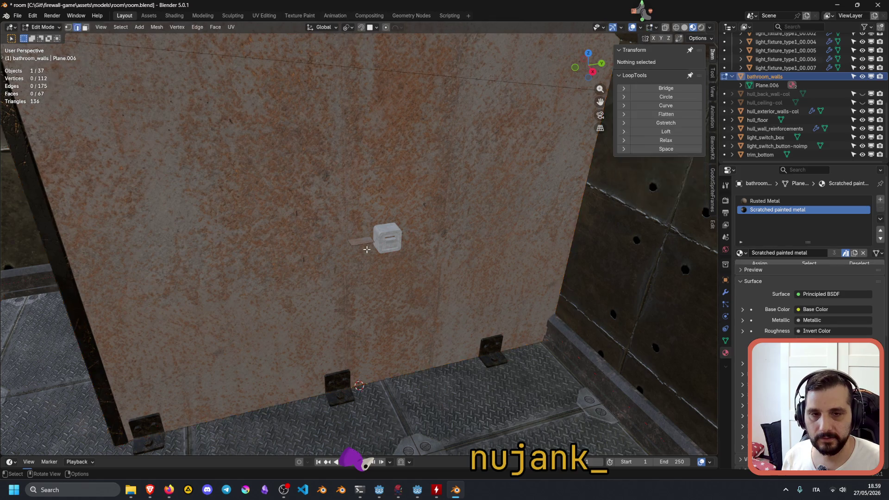
{"action": "left_click", "coordinate": [369, 246]}
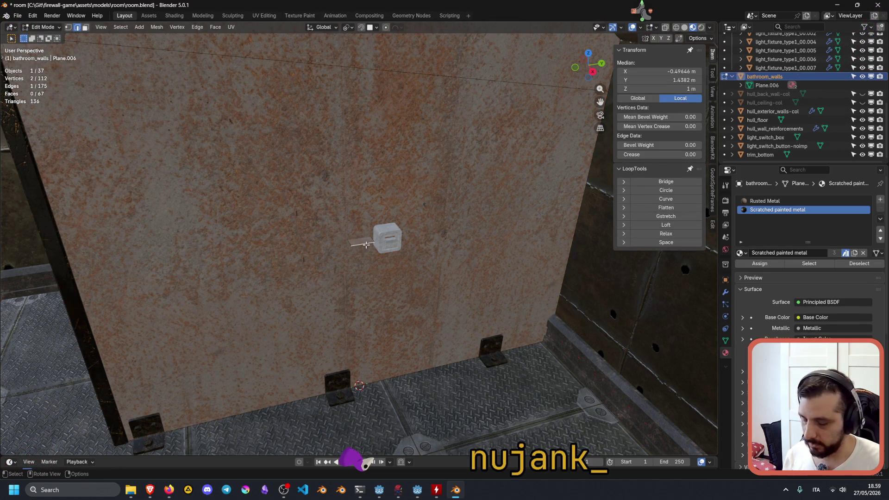
{"action": "key", "text": "l"}
{"action": "key", "text": "x"}
{"action": "left_click", "coordinate": [373, 247]}
{"action": "key", "text": "Tab"}
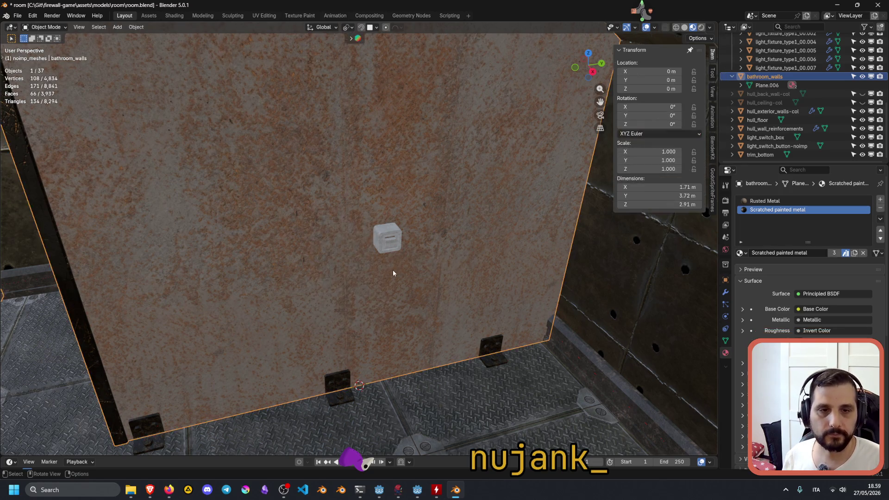
{"action": "mouse_move", "coordinate": [405, 248]}
{"action": "middle_mouse_down"}
{"action": "mouse_move", "coordinate": [420, 252]}
{"action": "mouse_move", "coordinate": [462, 235]}
{"action": "middle_mouse_up"}
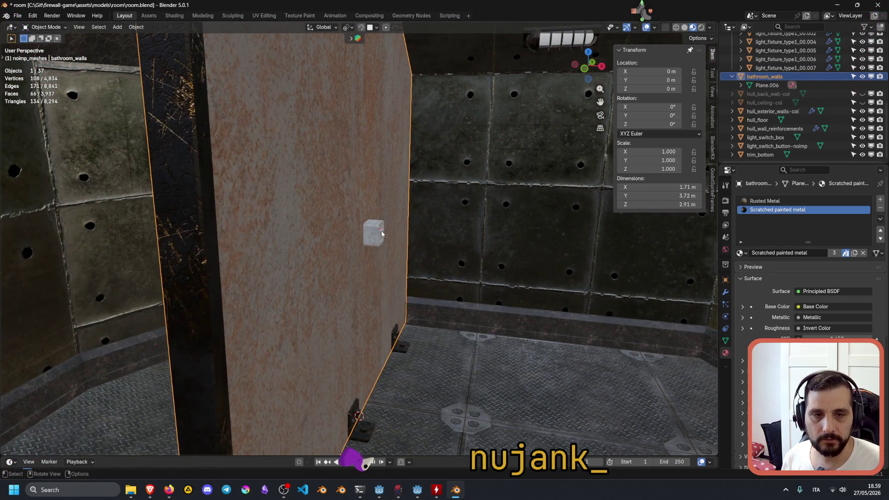
{"action": "key", "text": "ctrl+z"}
{"action": "key", "text": "ctrl+z"}
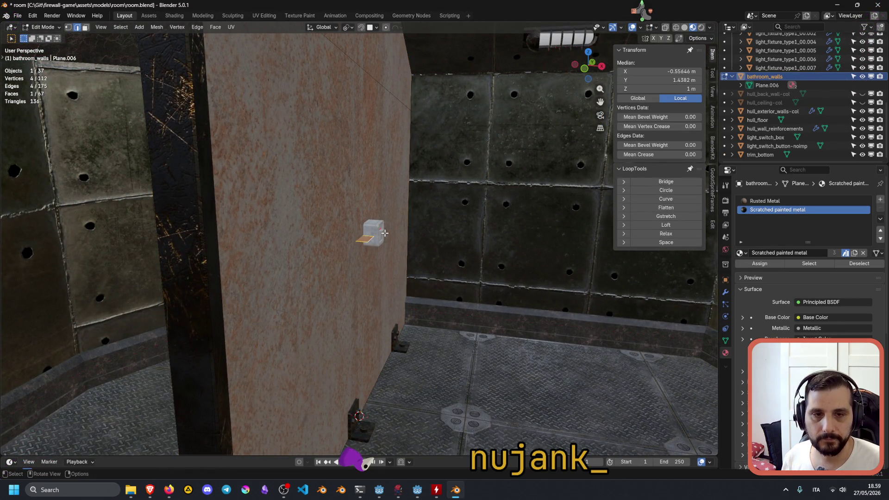
{"action": "key", "text": "ctrl+z"}
{"action": "key", "text": "ctrl+z"}
{"action": "key", "text": "ctrl+z"}
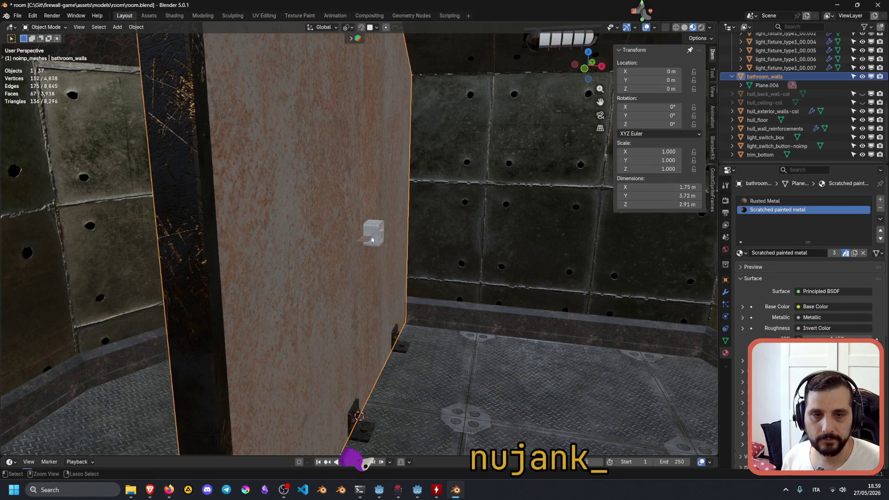
{"action": "key", "text": "ctrl+z"}
{"action": "key", "text": "ctrl+z"}
{"action": "mouse_move", "coordinate": [391, 239]}
{"action": "middle_mouse_down"}
{"action": "mouse_move", "coordinate": [440, 238]}
{"action": "mouse_move", "coordinate": [432, 244]}
{"action": "middle_mouse_up"}
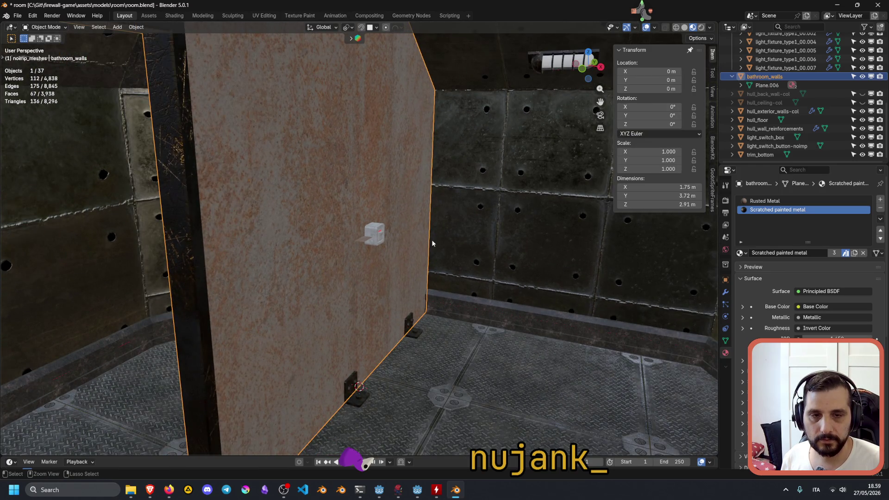
{"action": "left_click", "coordinate": [374, 243]}
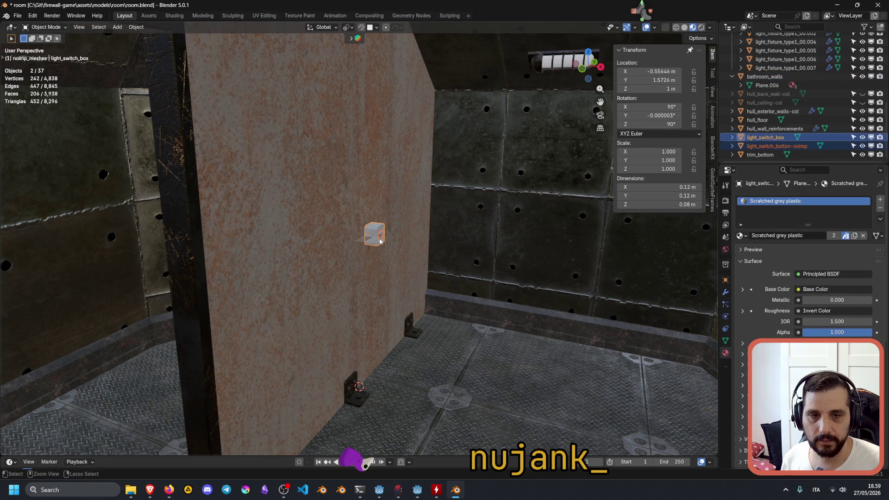
Set Location Z to 1 m for both the light switch box and its button.
{"action": "left_click_drag", "start_coordinate": [380, 240], "coordinate": [382, 241], "text": "ctrl"}
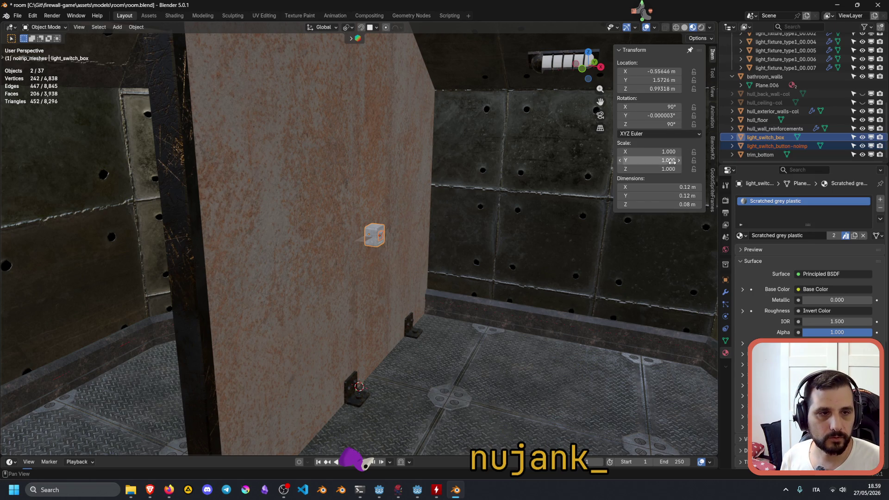
{"action": "left_click", "coordinate": [660, 88]}
{"action": "type", "text": "1"}
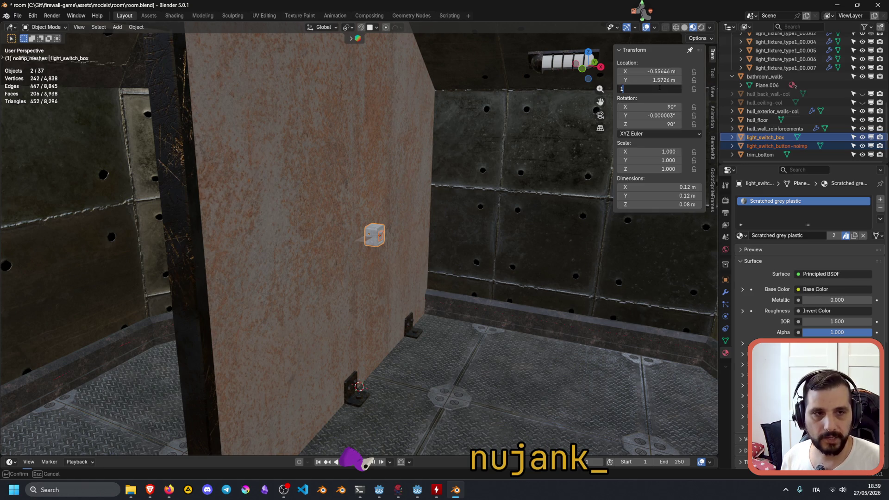
{"action": "key", "text": "Return"}
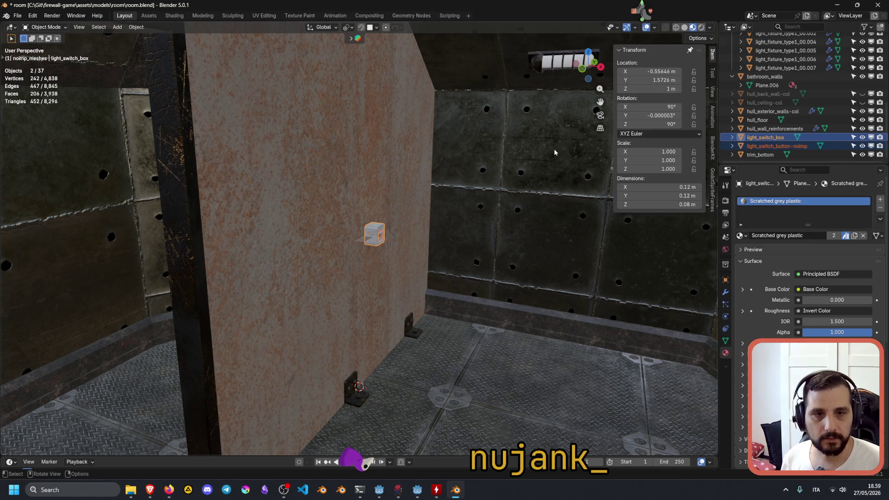
{"action": "left_click", "coordinate": [379, 238]}
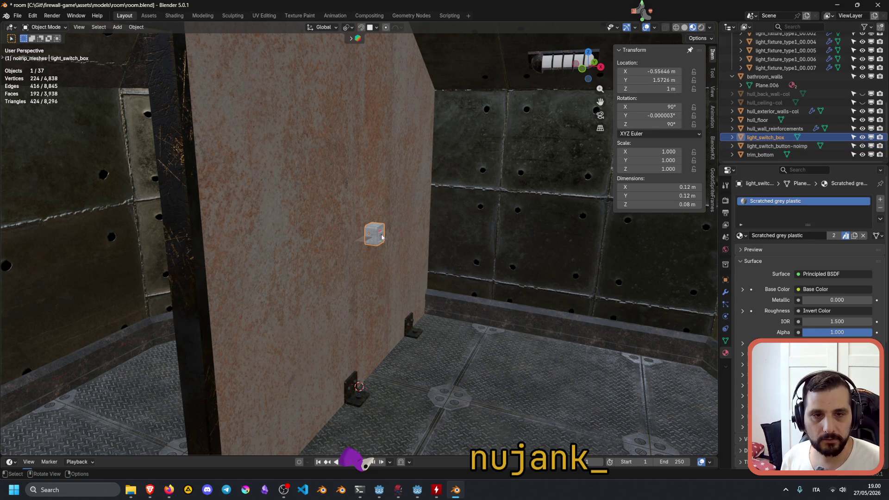
{"action": "left_click", "coordinate": [380, 237]}
{"action": "left_click", "coordinate": [663, 89]}
{"action": "type", "text": "1"}
{"action": "key", "text": "Return"}
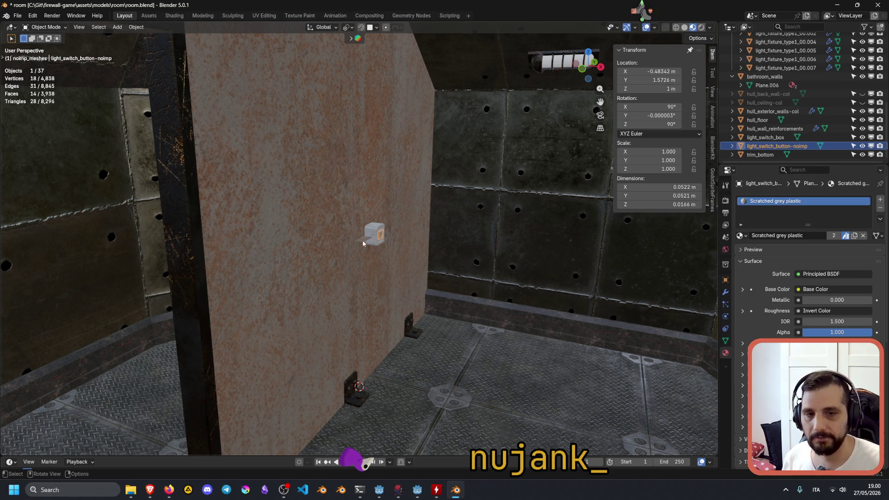
Delete the small stray marker face from the bathroom_walls mesh.
{"action": "left_click", "coordinate": [366, 242]}
{"action": "key", "text": "Tab"}
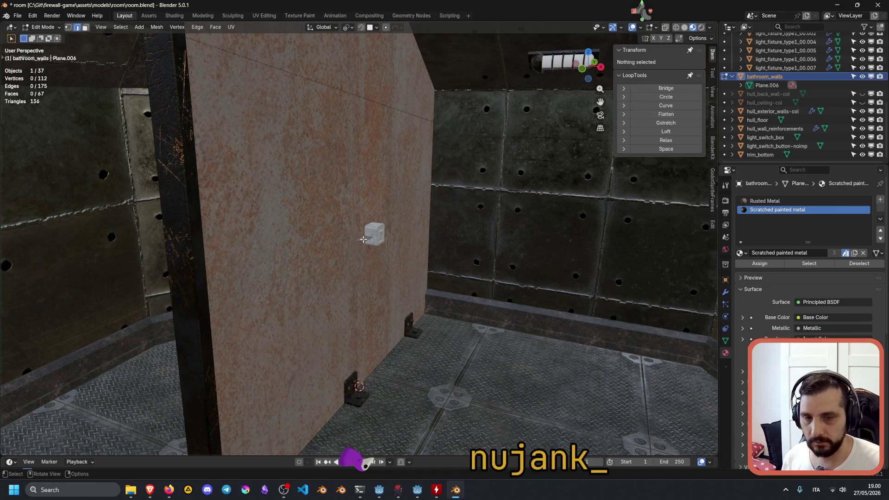
{"action": "key", "text": "l"}
{"action": "key", "text": "x"}
{"action": "left_click", "coordinate": [363, 239]}
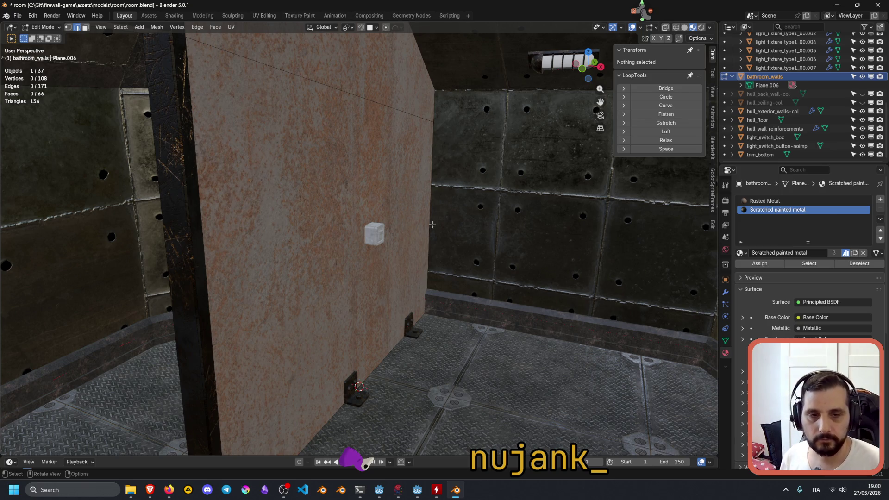
{"action": "key", "text": "Tab"}
Select the switch button and box together and cancel a trial move.
{"action": "left_click", "coordinate": [376, 237]}
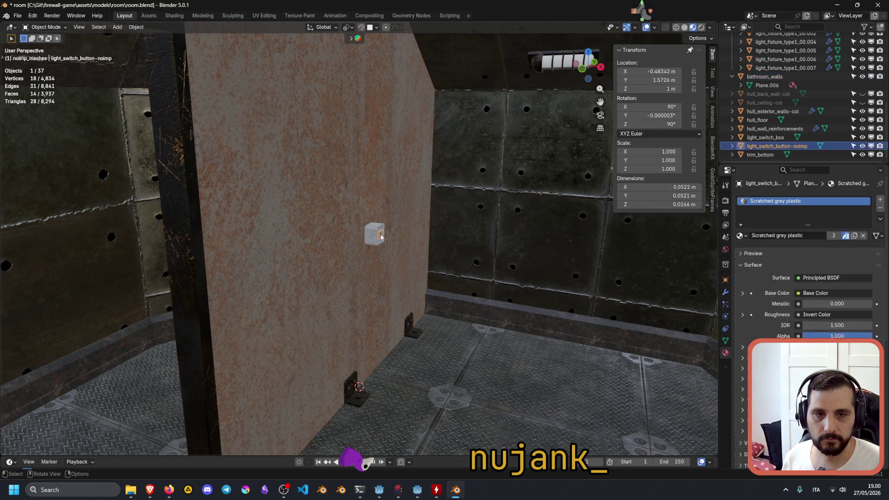
{"action": "left_click", "coordinate": [373, 235], "text": "shift"}
{"action": "key", "text": "g"}
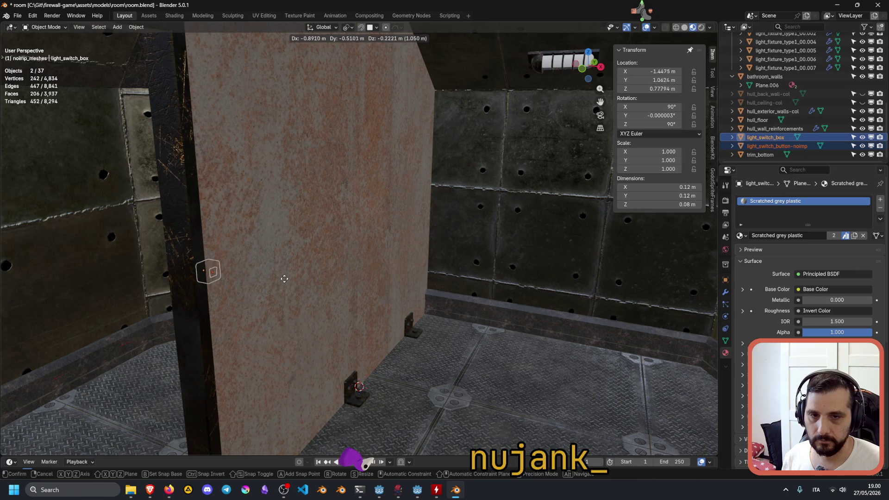
{"action": "left_click", "coordinate": [351, 256]}
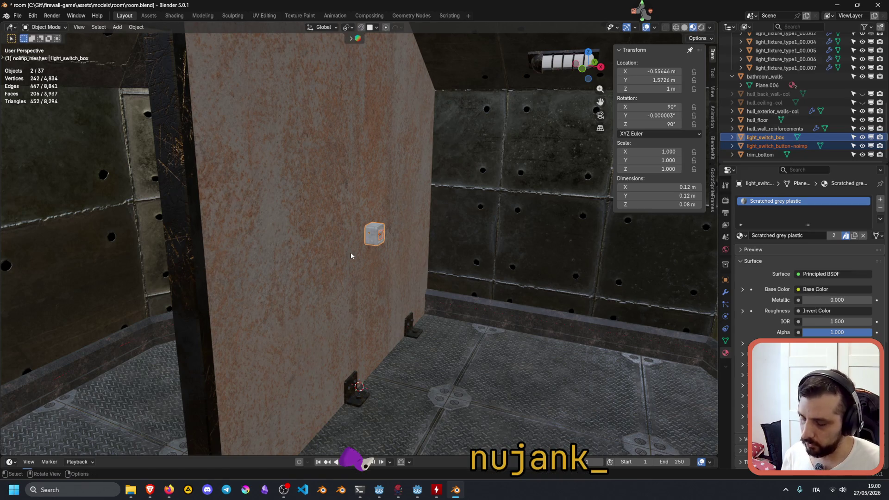
Slide the switch box and button along the wall at 1 m height to beside the doorway.
{"action": "key", "text": "g"}
{"action": "key", "text": "shift+z"}
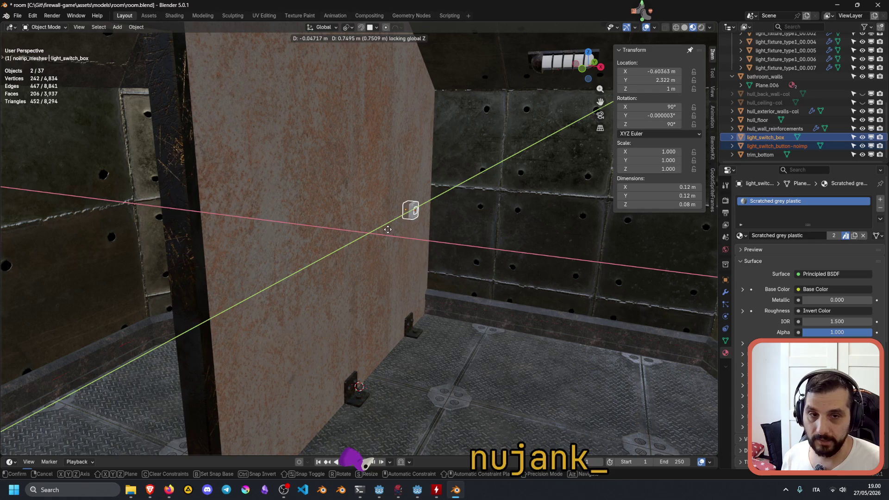
{"action": "key", "text": "ctrl"}
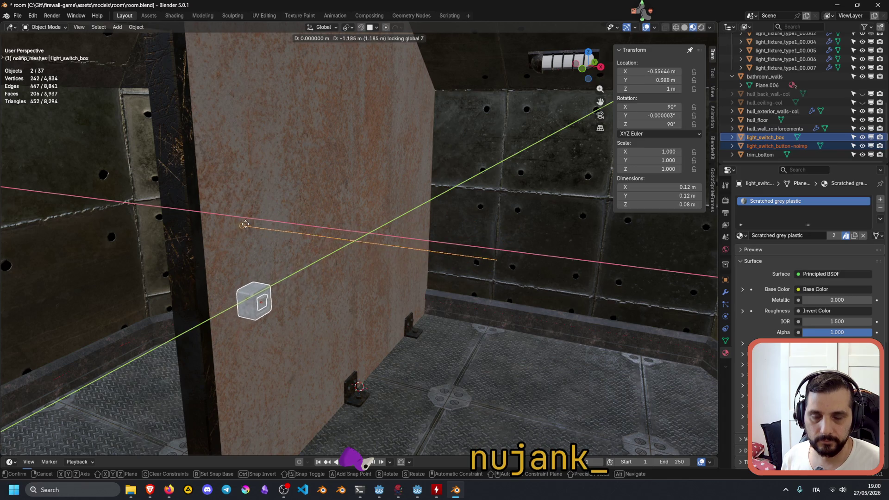
{"action": "left_click", "coordinate": [244, 225]}
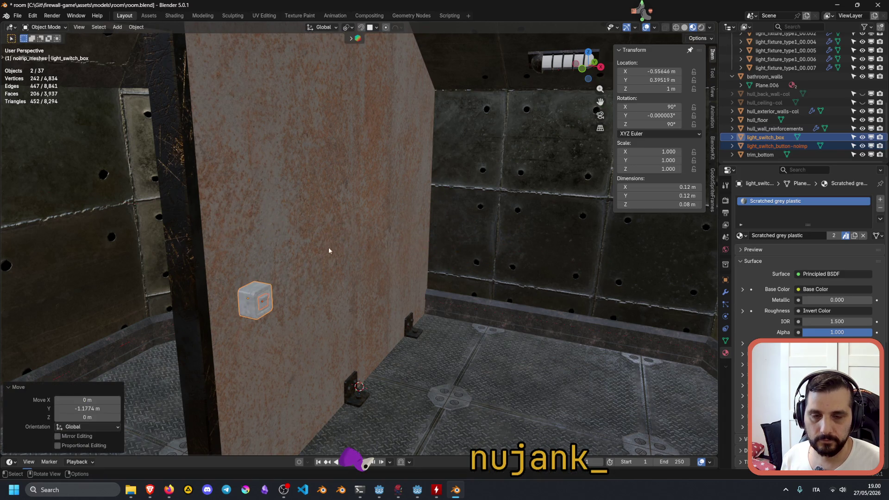
{"action": "scroll", "coordinate": [318, 289], "scroll_direction": "down", "scroll_amount": 4}
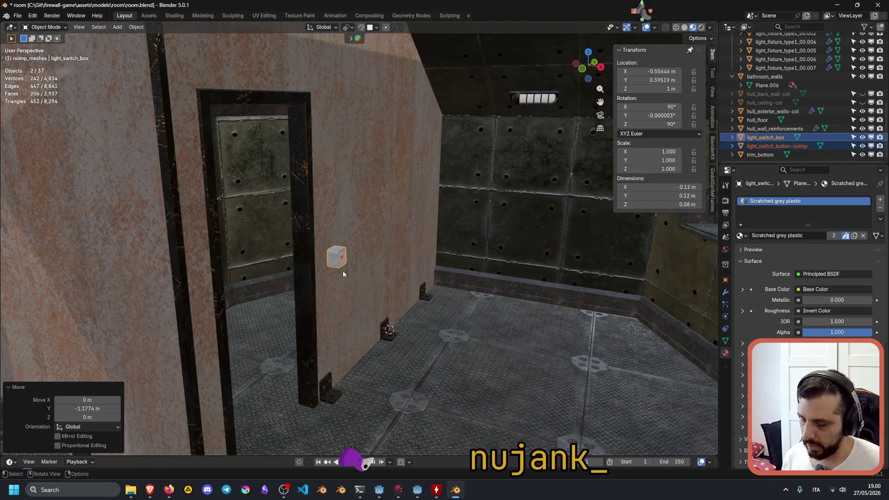
Duplicate the switch box and button and place the copy on the left wall at 1 m.
{"action": "key", "text": "shift+d"}
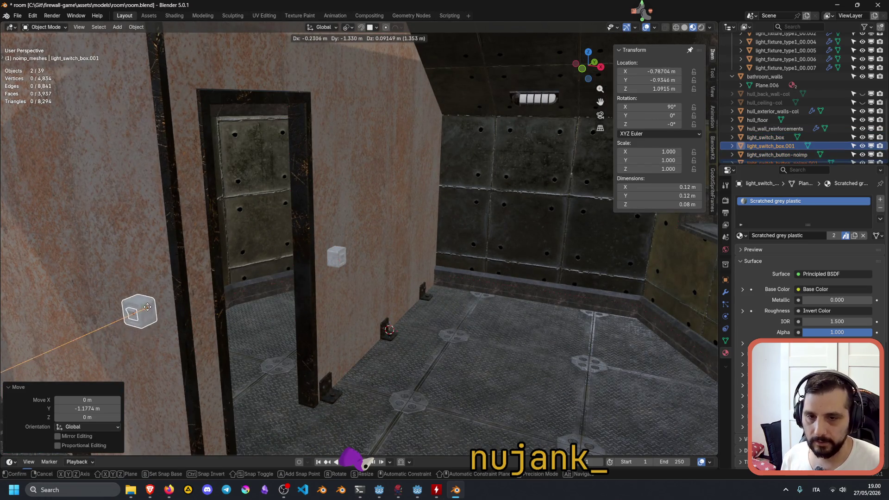
{"action": "left_click", "coordinate": [148, 309]}
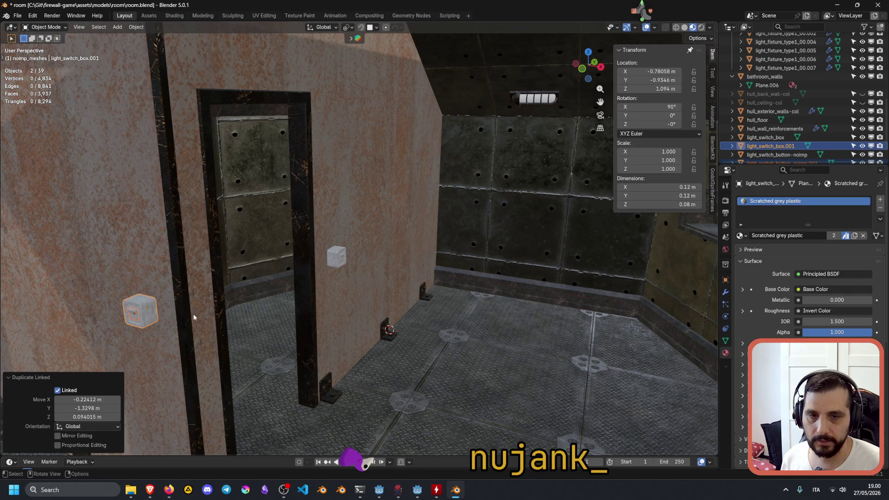
{"action": "key", "text": "ctrl+z"}
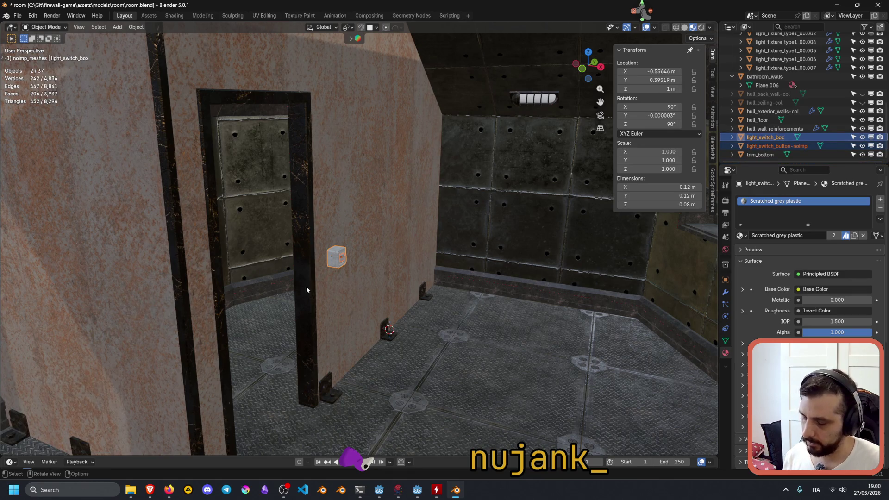
{"action": "key", "text": "shift+d"}
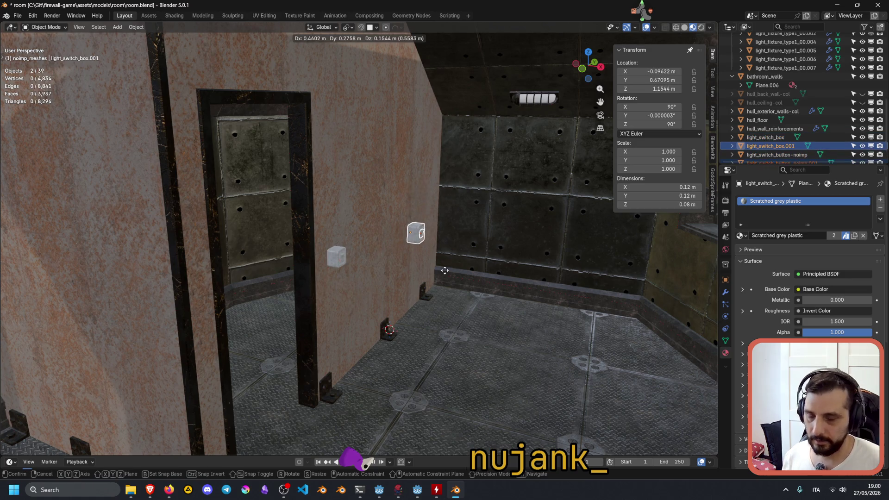
{"action": "key", "text": "shift+z"}
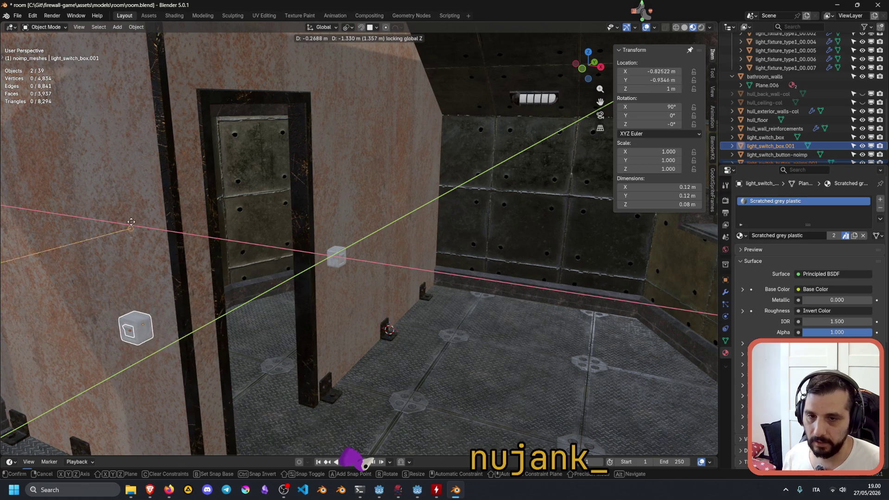
{"action": "left_click", "coordinate": [115, 260]}
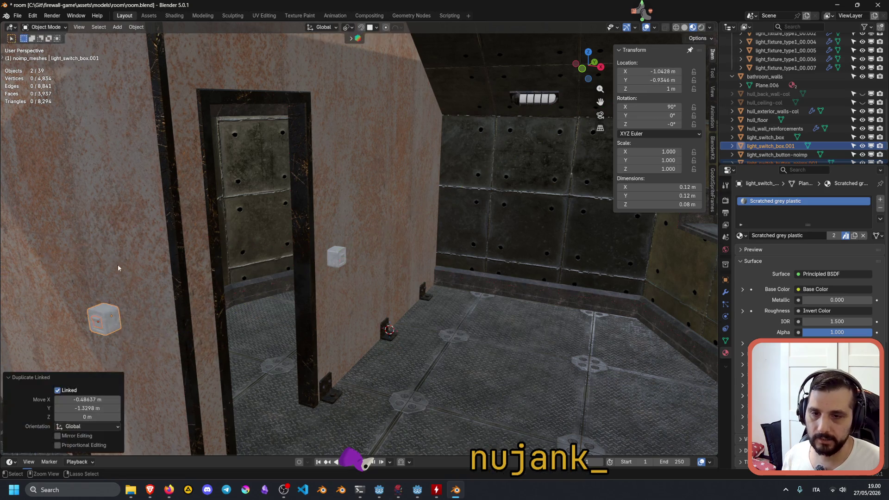
Frame the duplicated switch box and orbit out to see it with the room and doorway.
{"action": "scroll", "coordinate": [122, 273], "scroll_direction": "up", "scroll_amount": 6}
{"action": "key", "text": "KP_Decimal"}
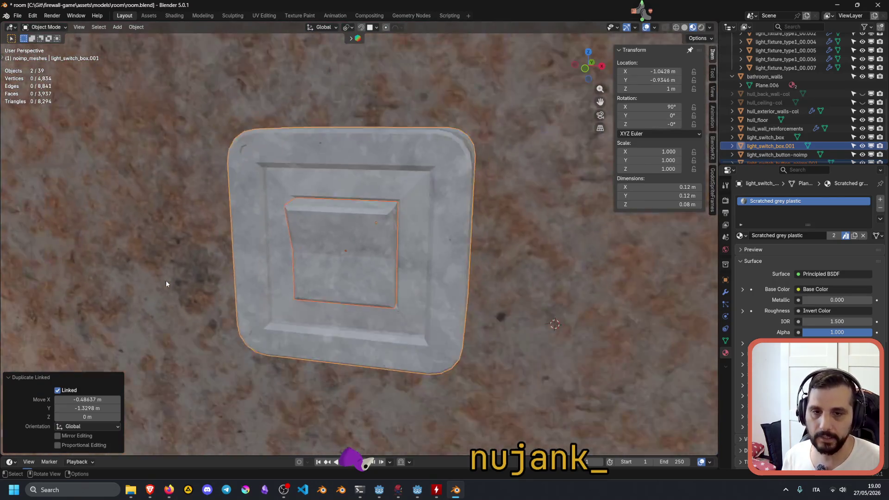
{"action": "scroll", "coordinate": [199, 267], "scroll_direction": "down", "scroll_amount": 3}
{"action": "mouse_move", "coordinate": [199, 268]}
{"action": "middle_mouse_down"}
{"action": "mouse_move", "coordinate": [332, 188]}
{"action": "mouse_move", "coordinate": [186, 54]}
{"action": "middle_mouse_up"}
{"action": "mouse_move", "coordinate": [229, 74]}
{"action": "middle_mouse_down"}
{"action": "mouse_move", "coordinate": [246, 90]}
{"action": "mouse_move", "coordinate": [232, 77]}
{"action": "mouse_move", "coordinate": [222, 102]}
{"action": "mouse_move", "coordinate": [234, 123]}
{"action": "mouse_move", "coordinate": [411, 165]}
{"action": "mouse_move", "coordinate": [427, 193]}
{"action": "mouse_move", "coordinate": [446, 181]}
{"action": "middle_mouse_up"}
{"action": "mouse_move", "coordinate": [522, 153]}
{"action": "middle_mouse_down"}
{"action": "mouse_move", "coordinate": [493, 168]}
{"action": "mouse_move", "coordinate": [520, 204]}
{"action": "mouse_move", "coordinate": [338, 200]}
{"action": "middle_mouse_up"}
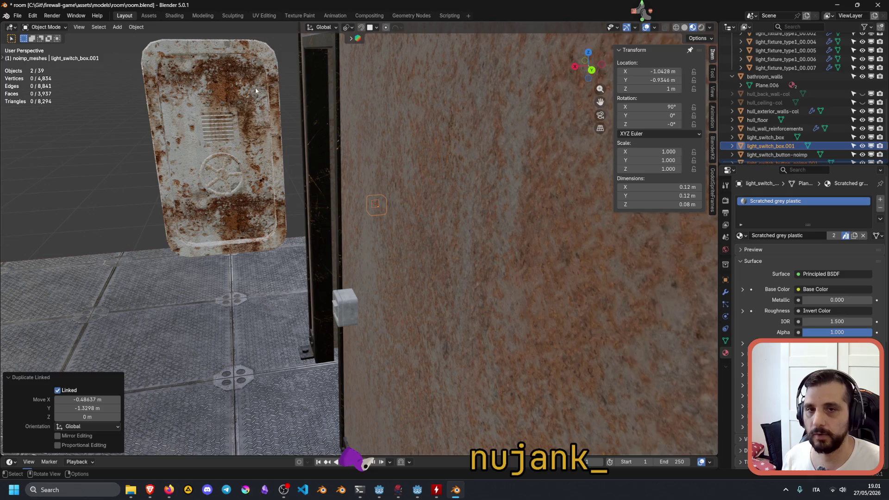
Frame and inspect the rusty bulk door, then select the bathroom_walls object.
{"action": "middle_click_drag", "start_coordinate": [255, 89], "coordinate": [297, 121], "text": "shift"}
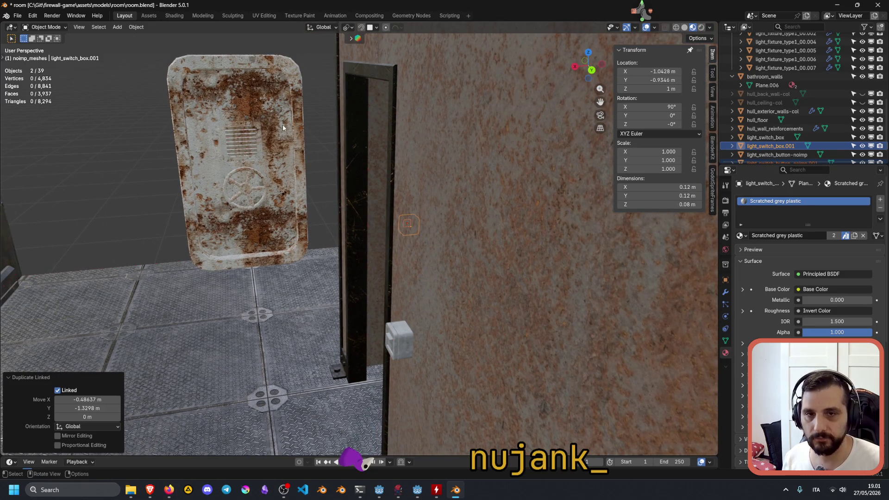
{"action": "left_click", "coordinate": [283, 124]}
{"action": "key", "text": "KP_Decimal"}
{"action": "scroll", "coordinate": [427, 131], "scroll_direction": "up", "scroll_amount": 2}
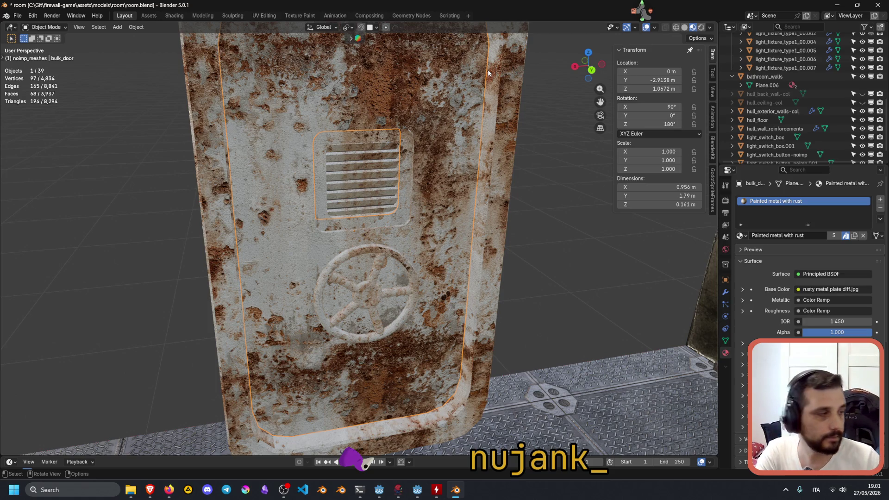
{"action": "mouse_move", "coordinate": [392, 215]}
{"action": "middle_mouse_down"}
{"action": "mouse_move", "coordinate": [445, 195]}
{"action": "mouse_move", "coordinate": [454, 200]}
{"action": "mouse_move", "coordinate": [421, 266]}
{"action": "mouse_move", "coordinate": [438, 272]}
{"action": "middle_mouse_up"}
{"action": "left_click", "coordinate": [496, 212]}
{"action": "mouse_move", "coordinate": [526, 222]}
{"action": "middle_mouse_down"}
{"action": "mouse_move", "coordinate": [569, 241]}
{"action": "mouse_move", "coordinate": [498, 280]}
{"action": "mouse_move", "coordinate": [493, 294]}
{"action": "mouse_move", "coordinate": [498, 289]}
{"action": "middle_mouse_up"}
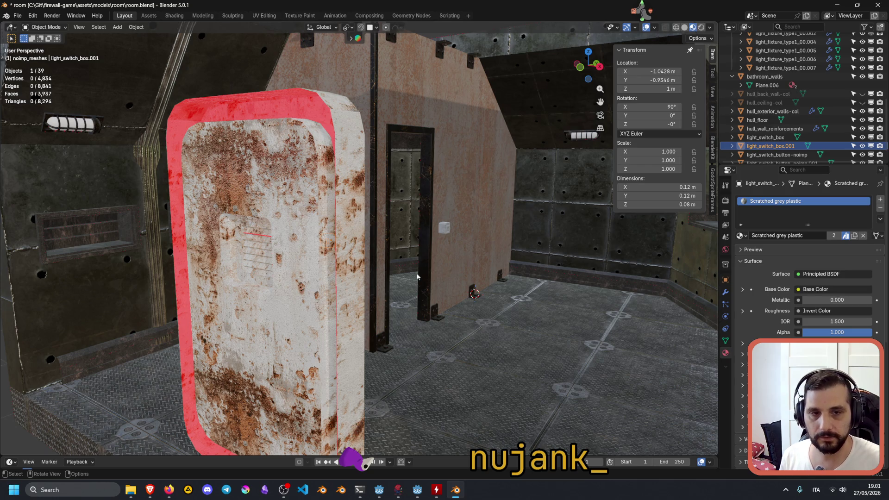
{"action": "left_click", "coordinate": [418, 133]}
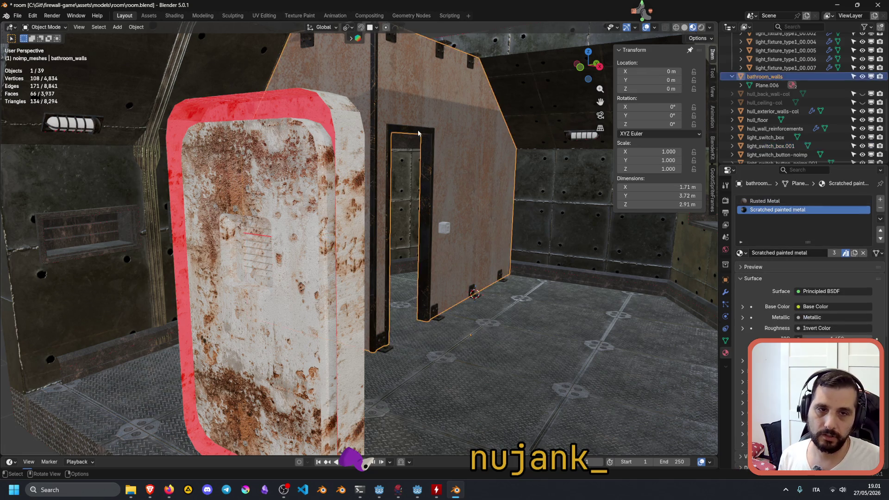
Frame bathroom_walls and isolate it in local view.
{"action": "middle_click_drag", "start_coordinate": [429, 123], "coordinate": [438, 171]}
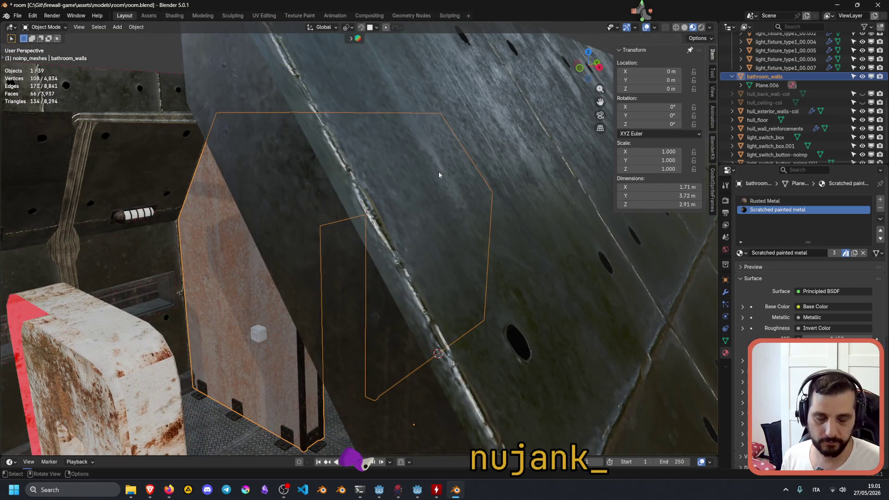
{"action": "key", "text": "KP_Decimal"}
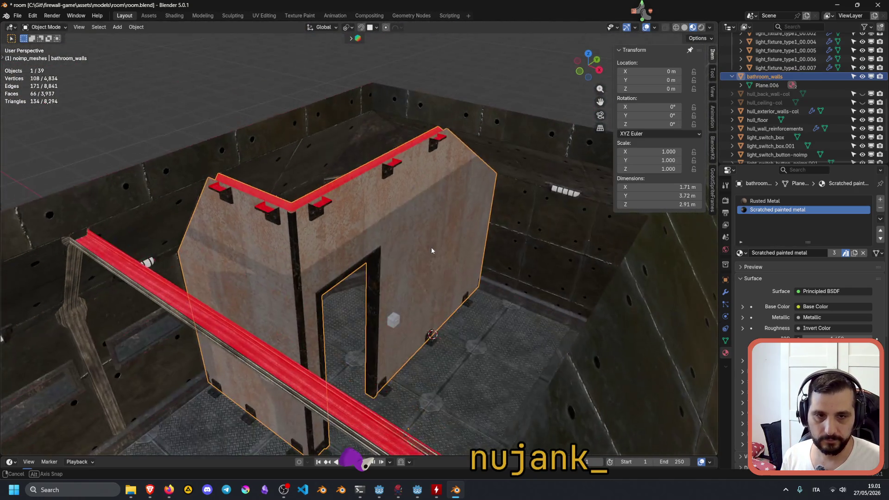
{"action": "key", "text": "KP_Divide"}
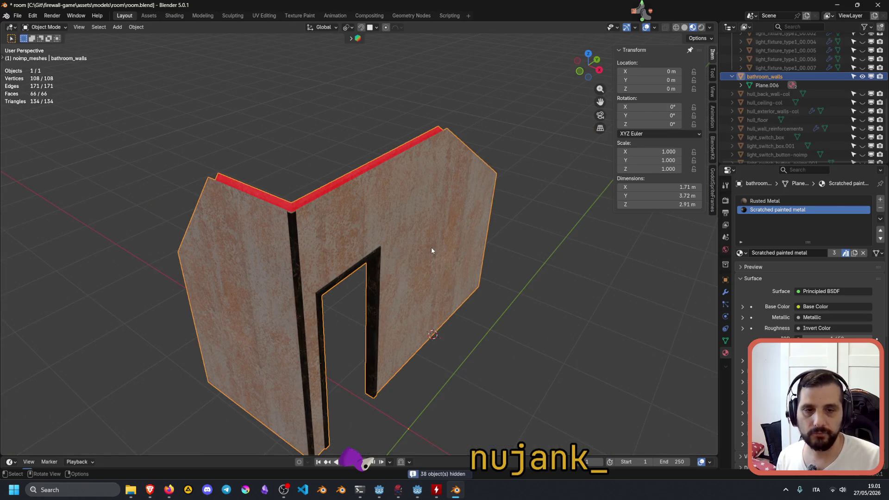
{"action": "mouse_move", "coordinate": [395, 315]}
{"action": "middle_mouse_down"}
{"action": "mouse_move", "coordinate": [397, 278]}
{"action": "mouse_move", "coordinate": [387, 298]}
{"action": "mouse_move", "coordinate": [325, 278]}
{"action": "middle_mouse_up"}
{"action": "scroll", "coordinate": [397, 282], "scroll_direction": "up", "scroll_amount": 5}
Enter Edit Mode on the walls, select a door-jamb edge, then deselect it.
{"action": "key", "text": "Tab"}
{"action": "left_click", "coordinate": [341, 280]}
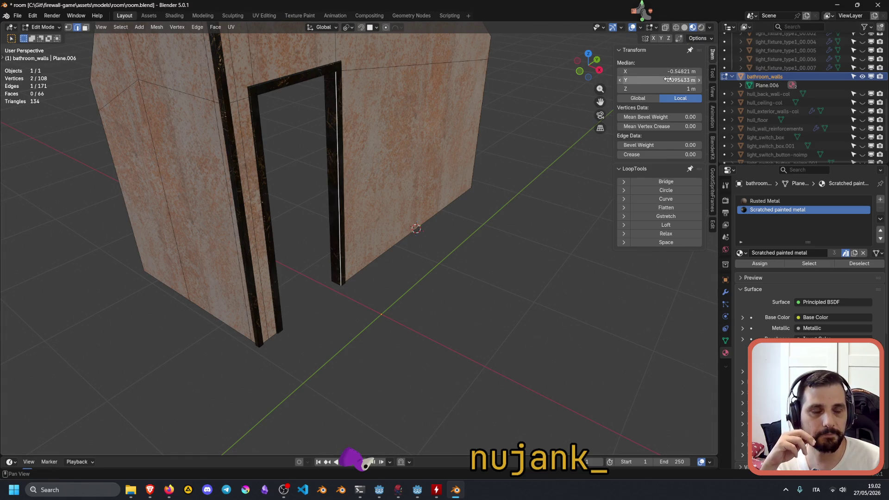
{"action": "left_click", "coordinate": [635, 169]}
{"action": "left_click", "coordinate": [636, 170]}
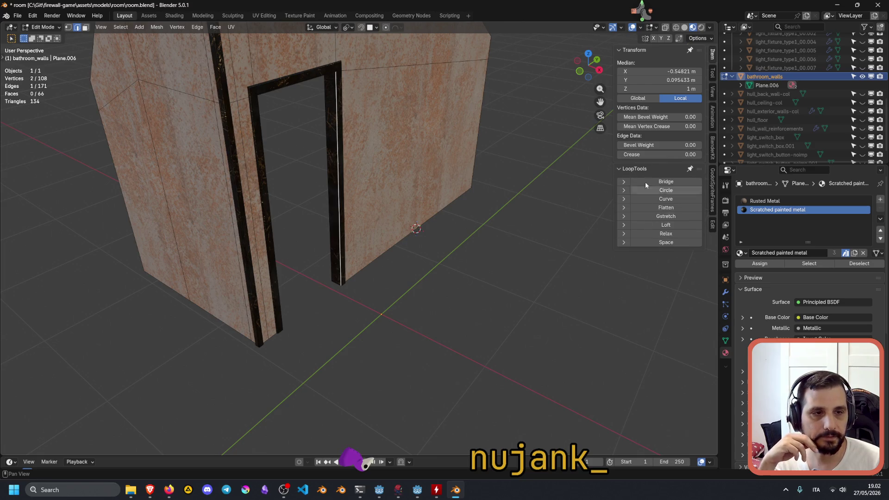
{"action": "left_click", "coordinate": [637, 170]}
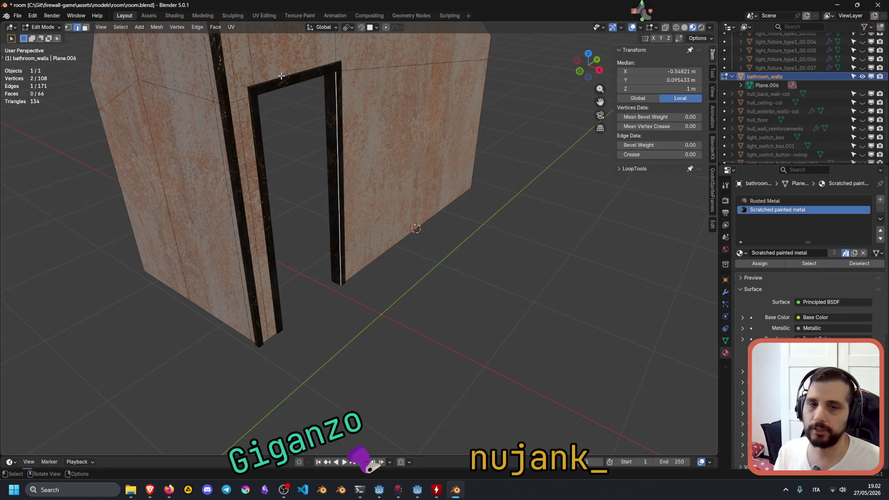
{"action": "left_click", "coordinate": [303, 203]}
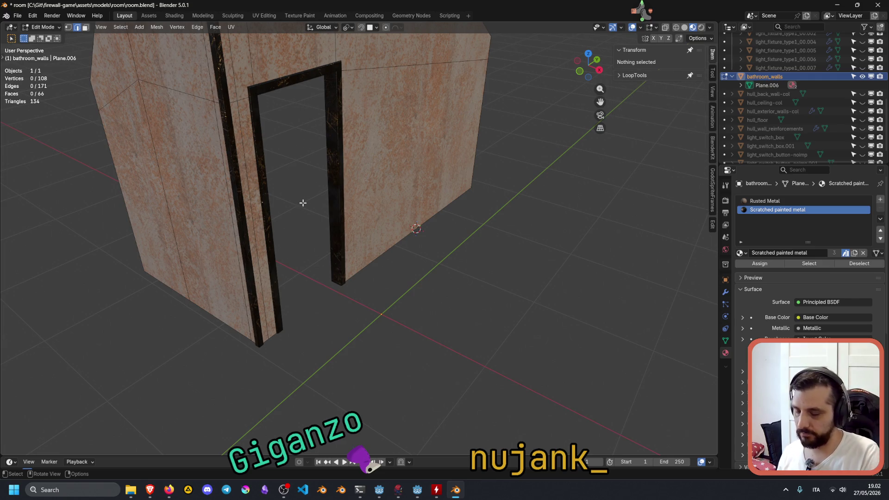
Search commands for 'measure' without result and return to Object Mode.
{"action": "key", "text": "F3"}
{"action": "type", "text": "measue"}
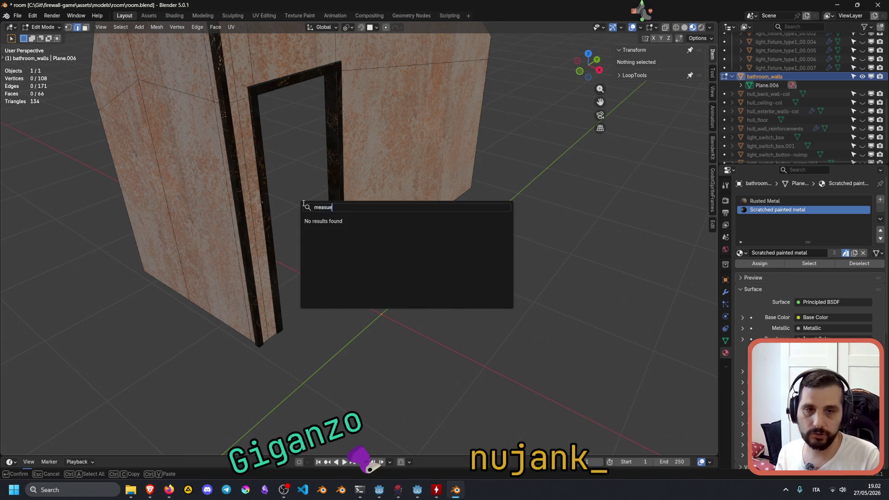
{"action": "key", "text": "BackSpace"}
{"action": "key", "text": "BackSpace"}
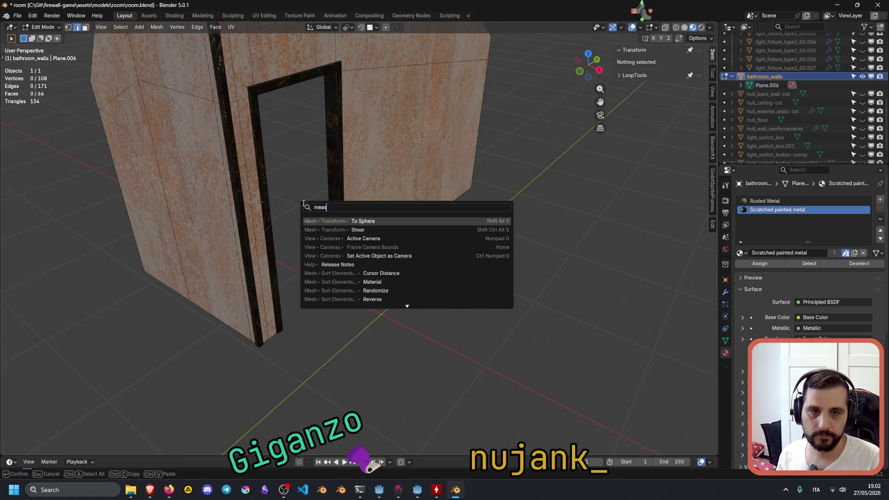
{"action": "type", "text": "ure"}
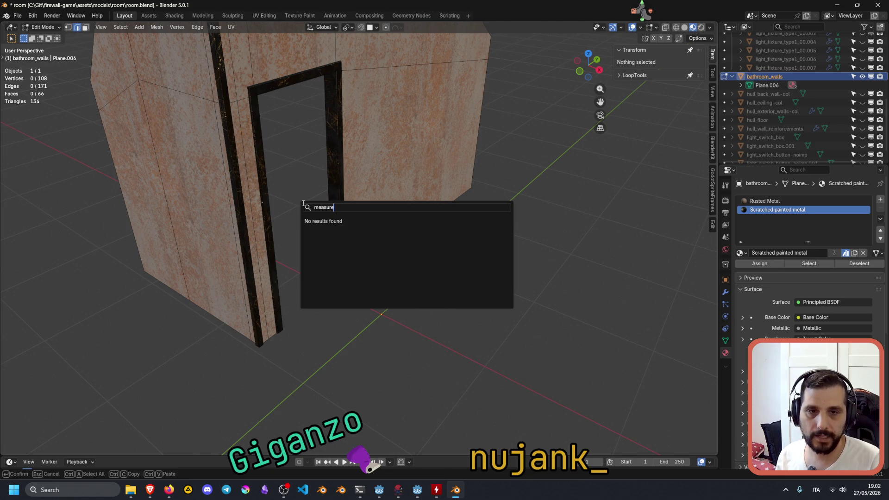
{"action": "key", "text": "Escape"}
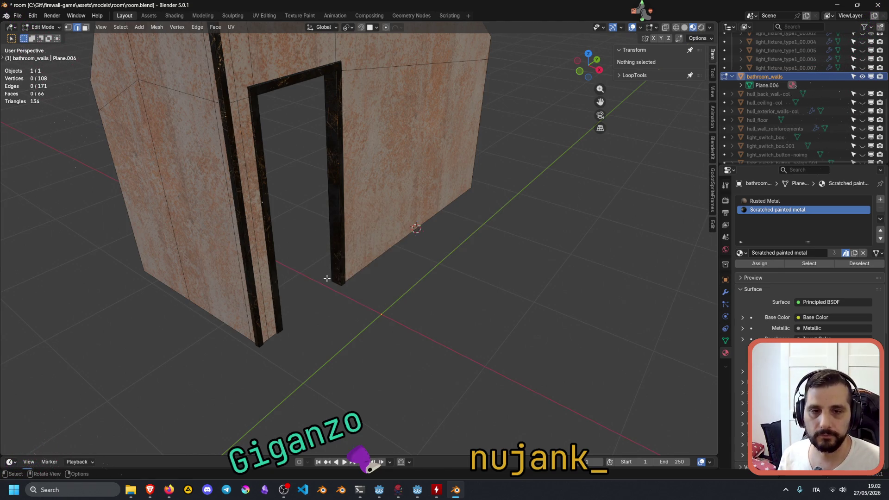
{"action": "key", "text": "Tab"}
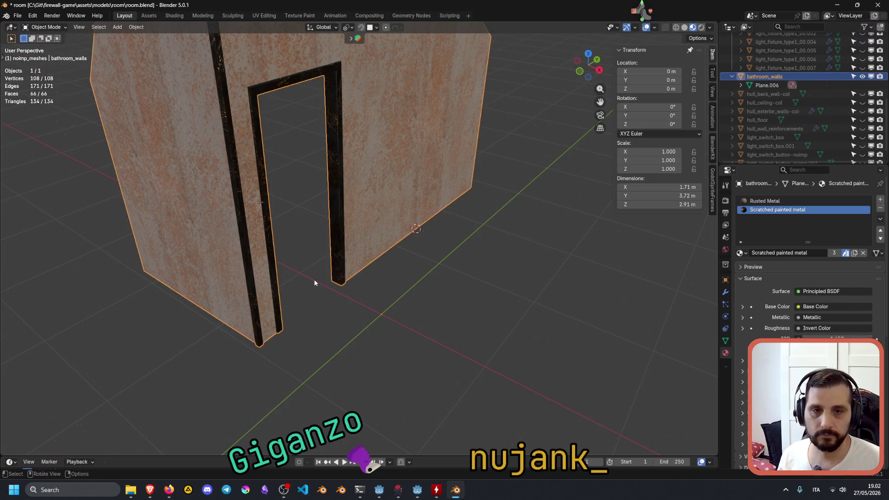
Retry searching for 'measure' and 'intera', then show the toolbar.
{"action": "key", "text": "F3"}
{"action": "type", "text": "measure"}
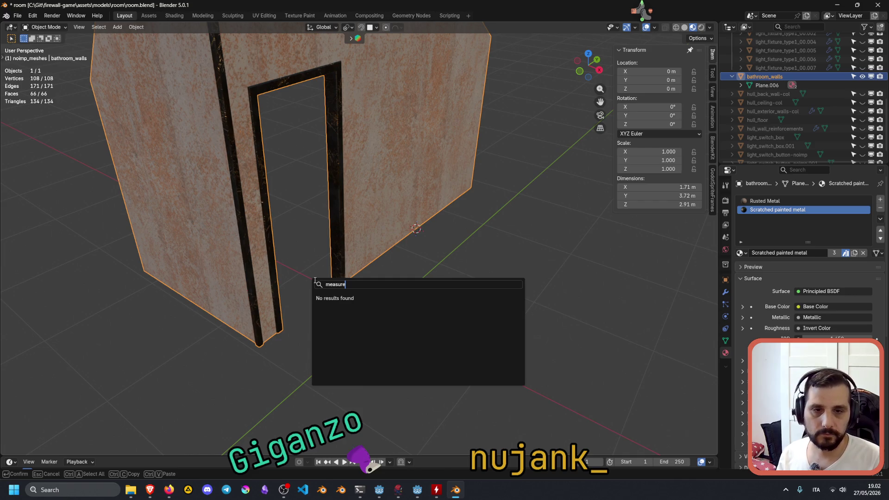
{"action": "key", "text": "BackSpace"}
{"action": "key", "text": "BackSpace"}
{"action": "key", "text": "BackSpace"}
{"action": "type", "text": "intera"}
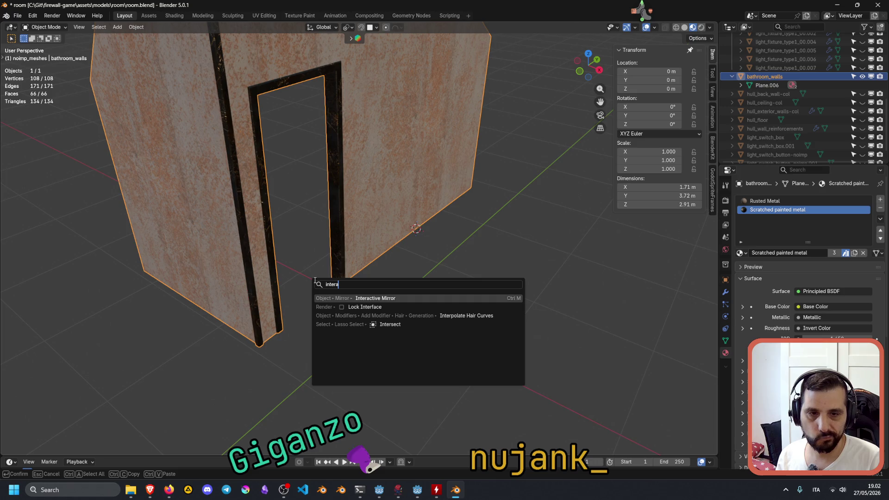
{"action": "key", "text": "BackSpace"}
{"action": "key", "text": "BackSpace"}
{"action": "key", "text": "BackSpace"}
{"action": "type", "text": "measu"}
{"action": "key", "text": "BackSpace"}
{"action": "key", "text": "BackSpace"}
{"action": "key", "text": "BackSpace"}
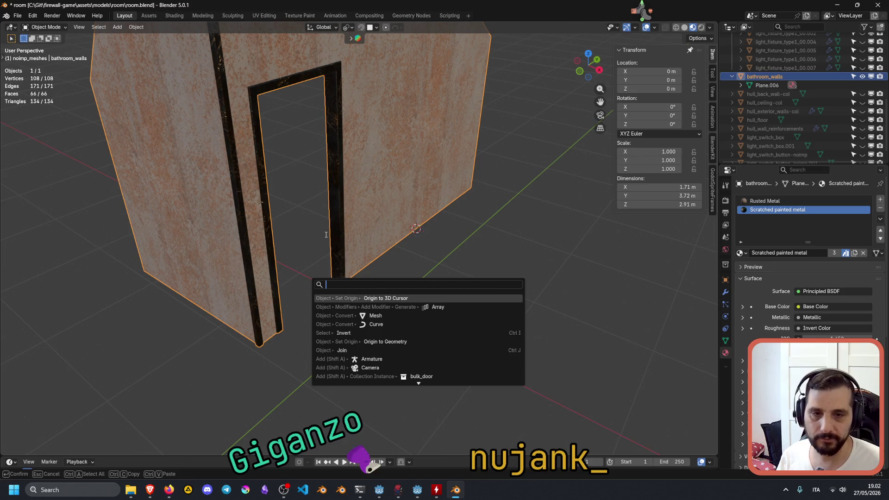
{"action": "key", "text": "Escape"}
{"action": "mouse_move", "coordinate": [359, 280]}
{"action": "middle_mouse_down"}
{"action": "mouse_move", "coordinate": [431, 318]}
{"action": "mouse_move", "coordinate": [421, 308]}
{"action": "middle_mouse_up"}
{"action": "key", "text": "t"}
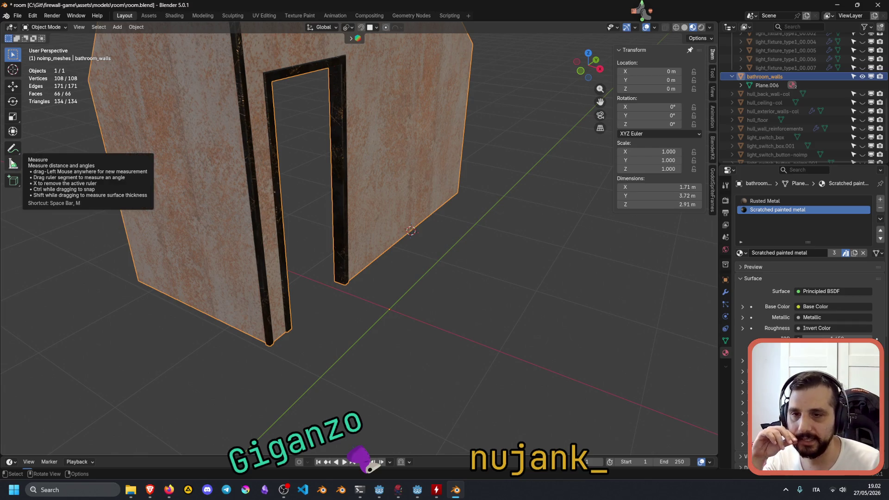
Select the Measure tool with vertex snapping and rotation alignment off.
{"action": "left_click", "coordinate": [12, 163]}
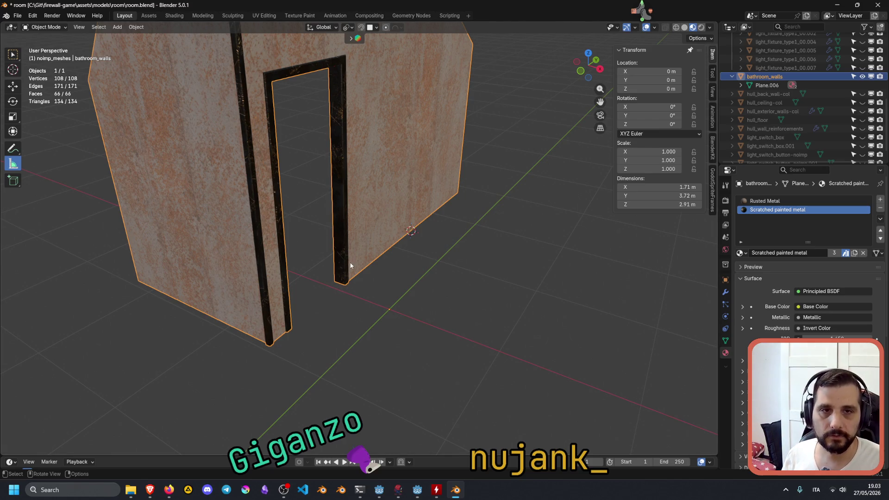
{"action": "left_click", "coordinate": [375, 27]}
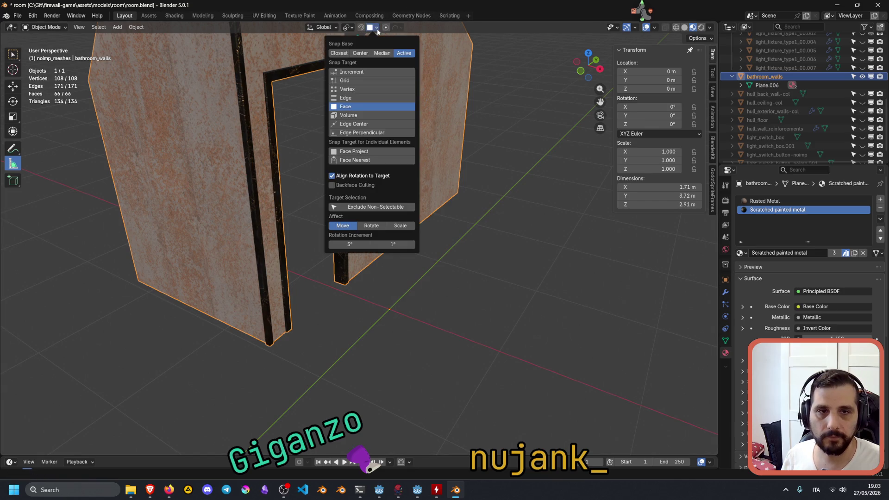
{"action": "left_click", "coordinate": [356, 89]}
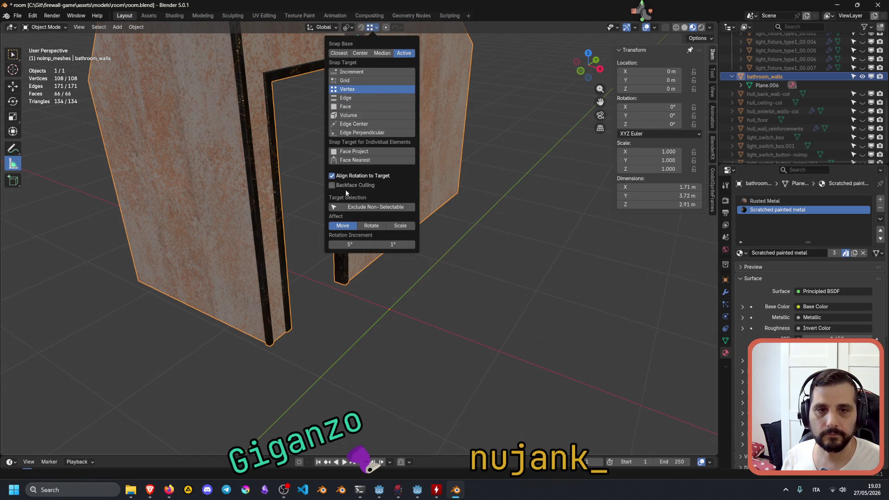
{"action": "left_click", "coordinate": [354, 176]}
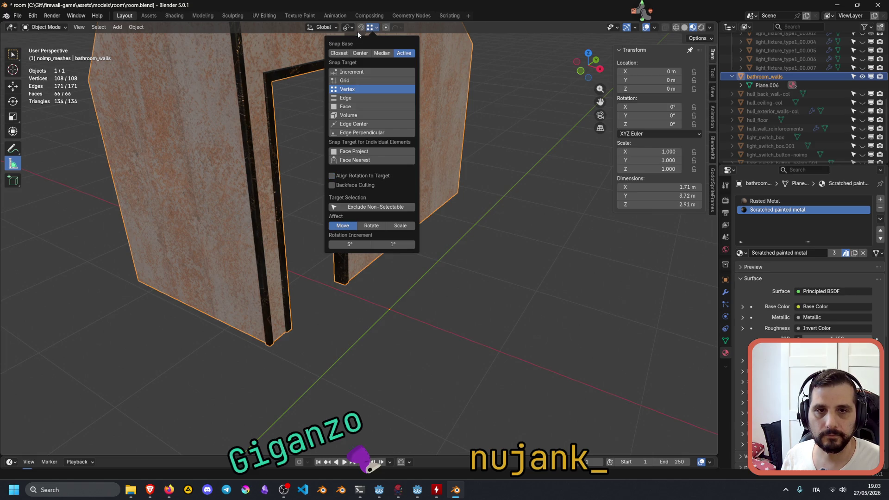
{"action": "key", "text": "b"}
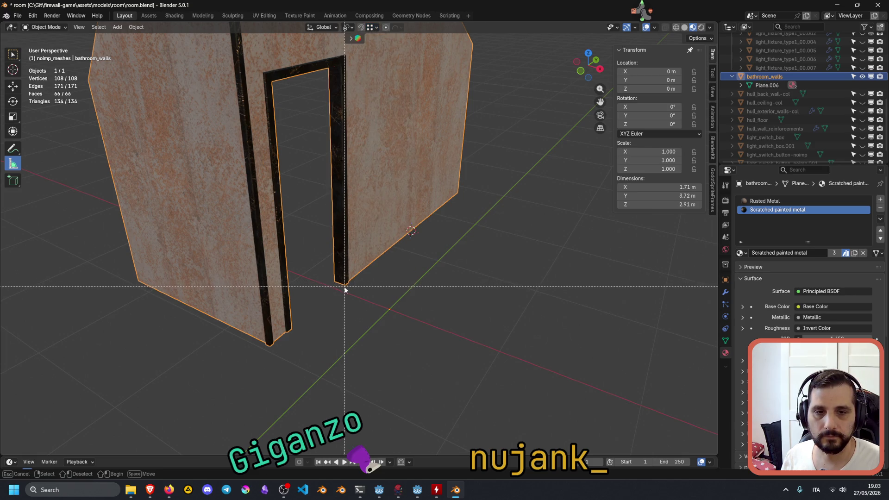
{"action": "key", "text": "Escape"}
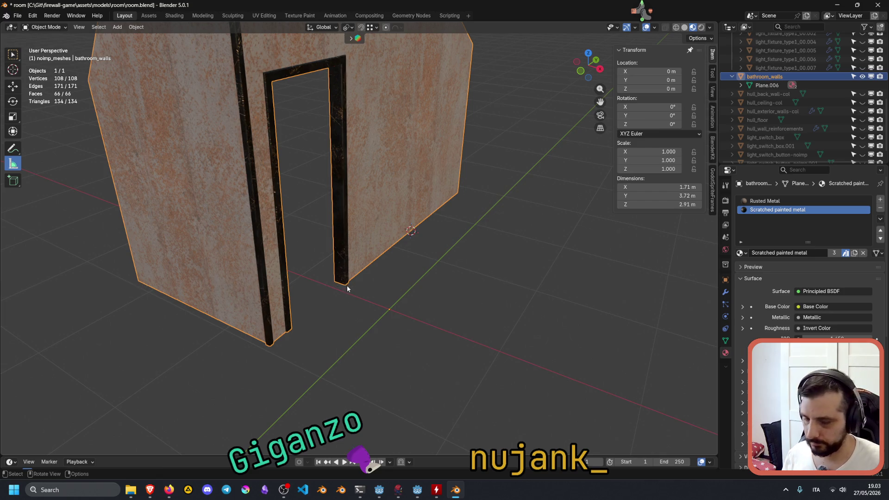
Measure the doorway edge from the wall base, reading 2.00654 m, then enter Edit Mode.
{"action": "middle_click_drag", "start_coordinate": [348, 287], "coordinate": [349, 272]}
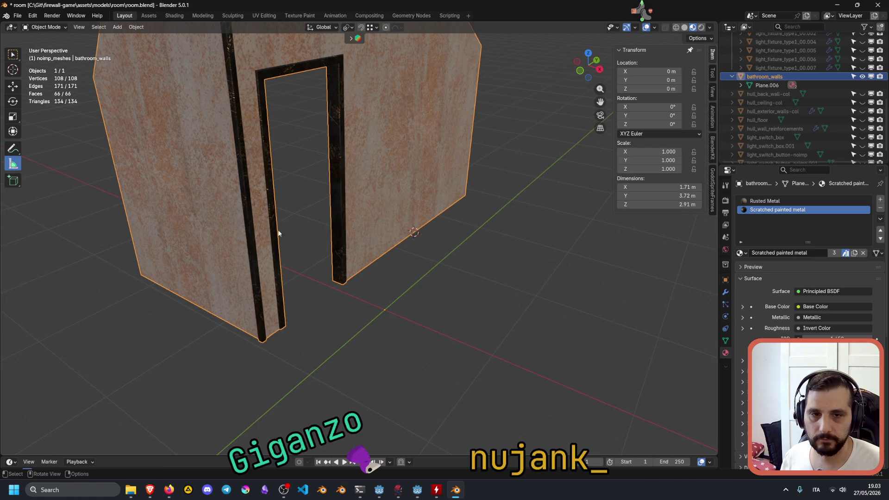
{"action": "mouse_move", "coordinate": [343, 282]}
{"action": "left_mouse_down"}
{"action": "mouse_move", "coordinate": [350, 95]}
{"action": "mouse_move", "coordinate": [338, 63]}
{"action": "left_mouse_up"}
{"action": "mouse_move", "coordinate": [349, 179]}
{"action": "middle_mouse_down"}
{"action": "mouse_move", "coordinate": [338, 159]}
{"action": "mouse_move", "coordinate": [326, 190]}
{"action": "middle_mouse_up"}
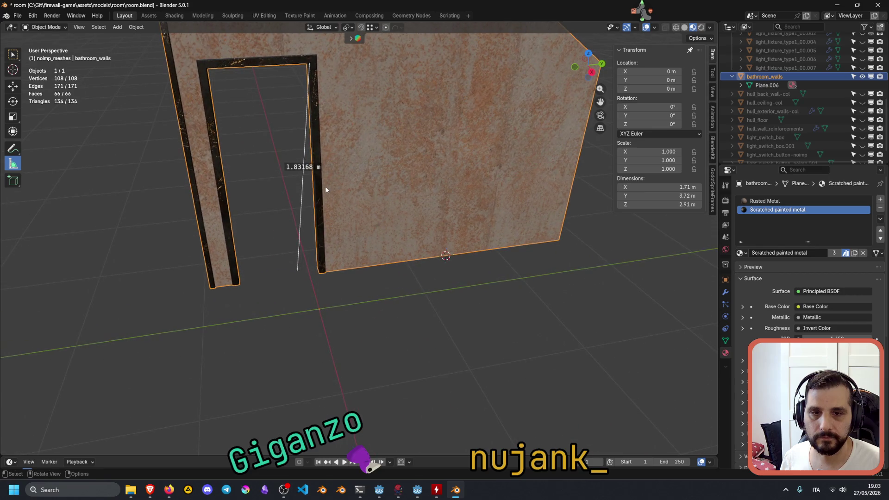
{"action": "scroll", "coordinate": [308, 268], "scroll_direction": "up", "scroll_amount": 3}
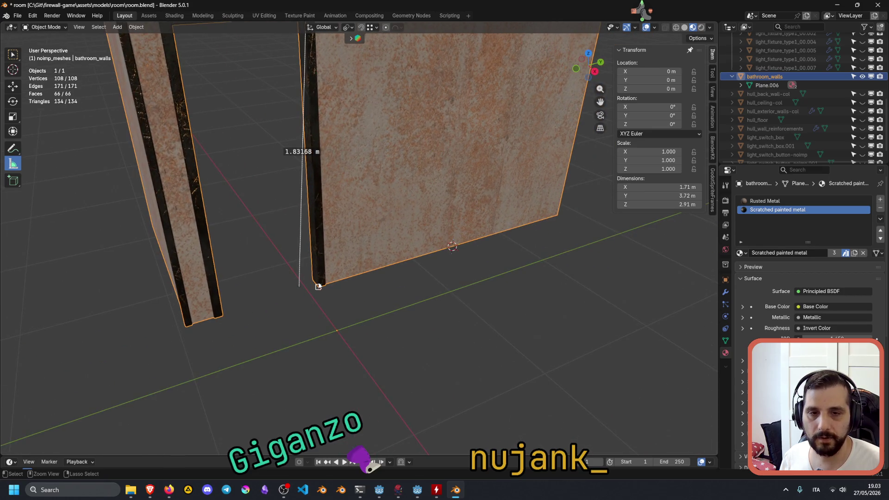
{"action": "left_click", "coordinate": [320, 286]}
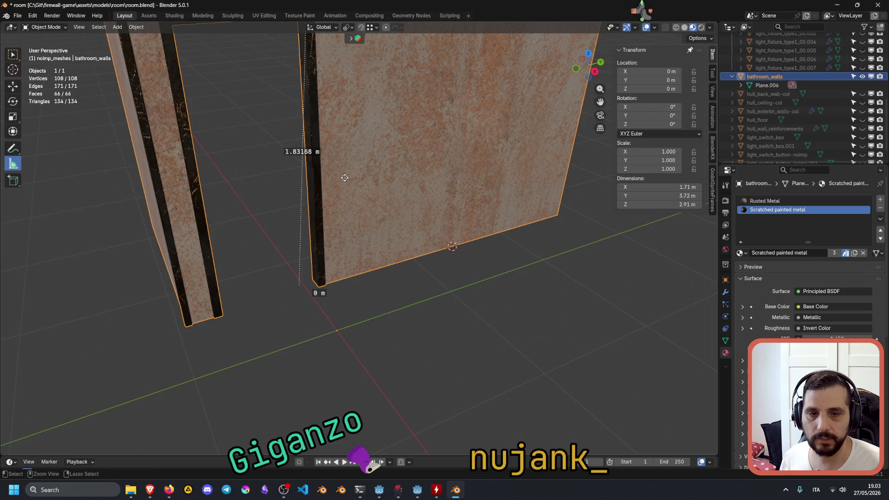
{"action": "left_click_drag", "start_coordinate": [298, 289], "coordinate": [350, 183]}
{"action": "mouse_move", "coordinate": [351, 183]}
{"action": "middle_mouse_down"}
{"action": "mouse_move", "coordinate": [368, 173]}
{"action": "mouse_move", "coordinate": [366, 102]}
{"action": "middle_mouse_up"}
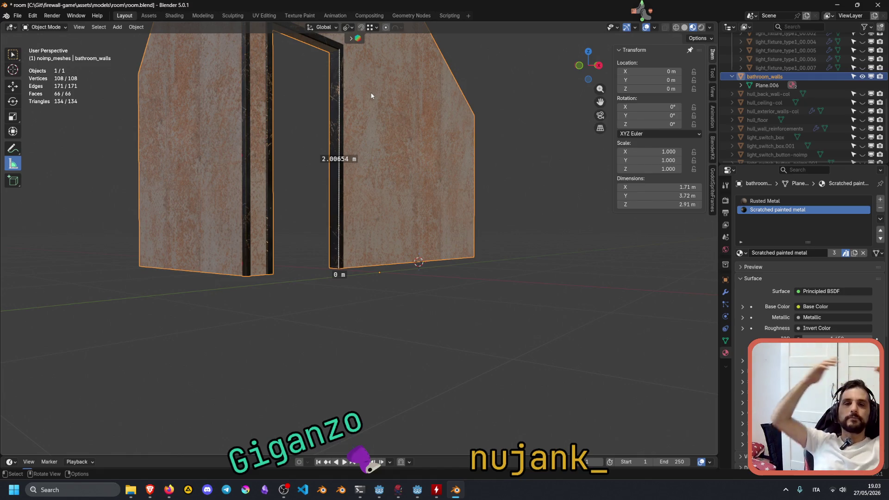
{"action": "middle_click_drag", "start_coordinate": [321, 143], "coordinate": [321, 237], "text": "shift"}
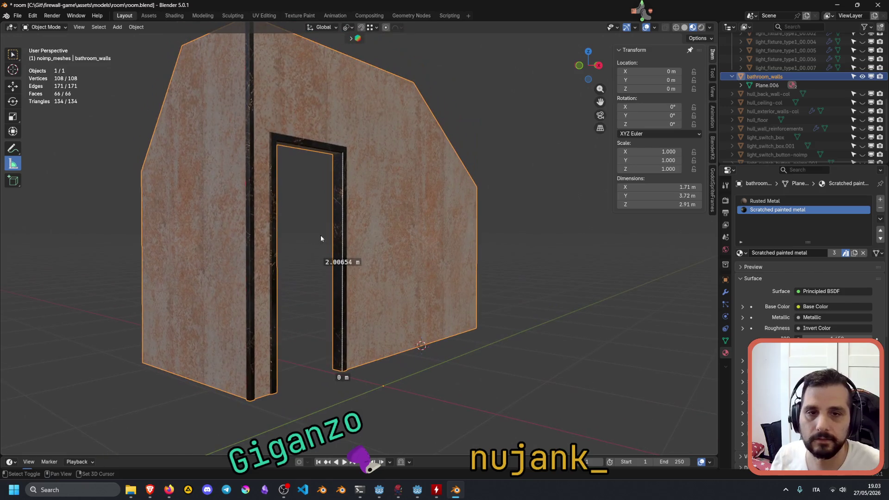
{"action": "key", "text": "Tab"}
{"action": "middle_click_drag", "start_coordinate": [322, 120], "coordinate": [337, 177]}
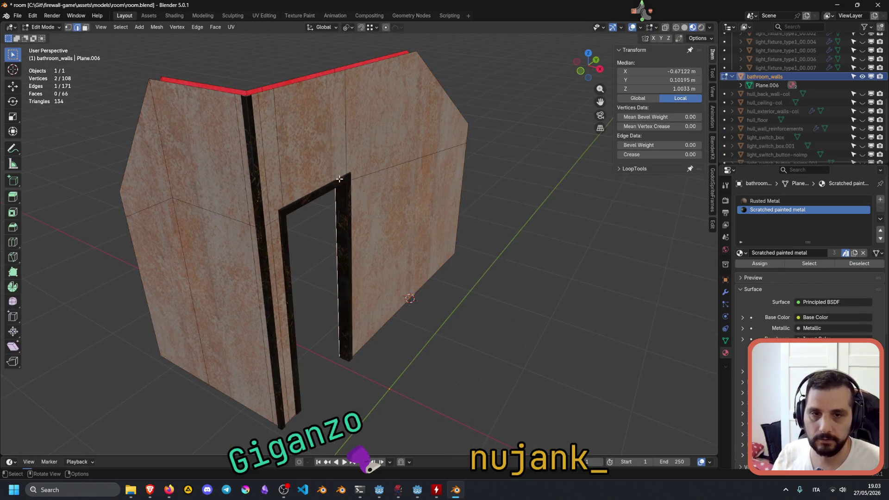
In wireframe Right Ortho view, box-select the faces along the door top.
{"action": "middle_click_drag", "start_coordinate": [332, 220], "coordinate": [250, 204]}
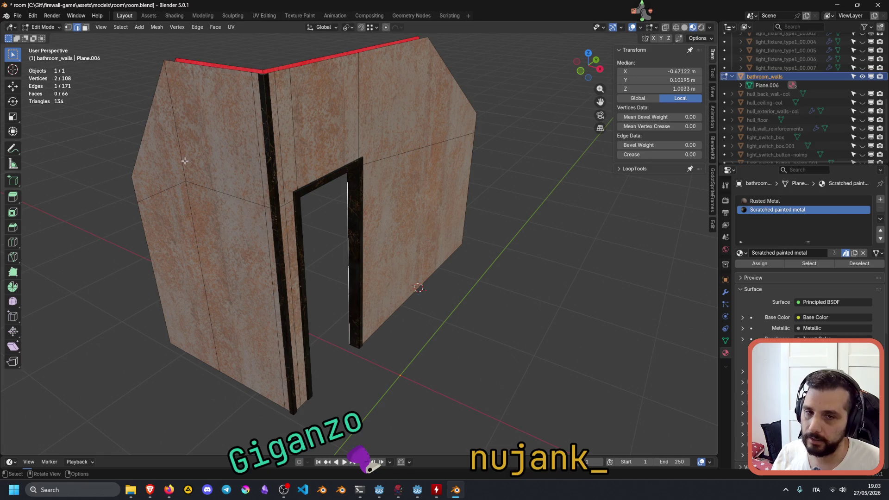
{"action": "left_click", "coordinate": [676, 27]}
{"action": "key", "text": "b"}
{"action": "mouse_move", "coordinate": [166, 164]}
{"action": "left_mouse_down"}
{"action": "mouse_move", "coordinate": [496, 202]}
{"action": "mouse_move", "coordinate": [238, 143]}
{"action": "left_mouse_up"}
{"action": "key", "text": "alt+a"}
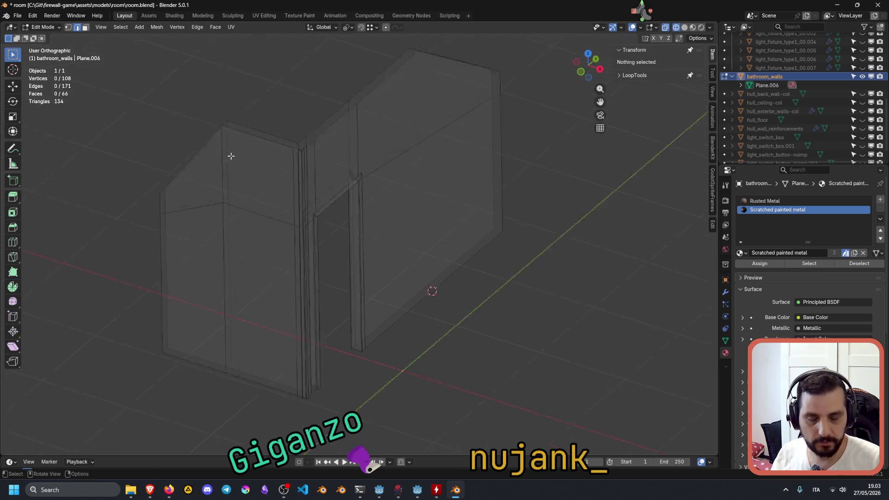
{"action": "key", "text": "KP_7"}
{"action": "key", "text": "KP_3"}
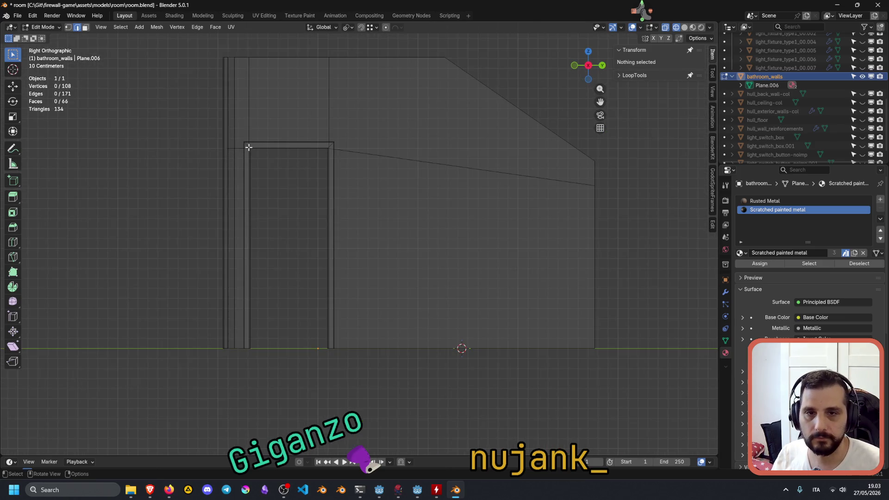
{"action": "left_click_drag", "start_coordinate": [170, 125], "coordinate": [419, 160]}
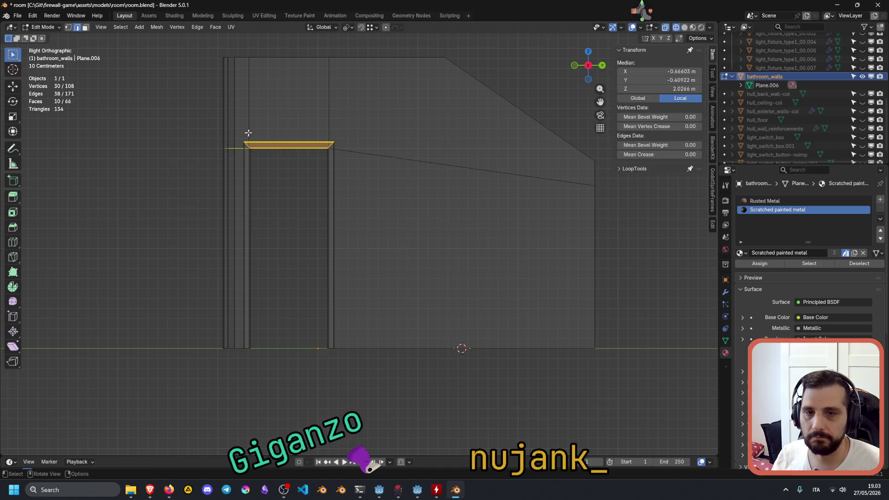
{"action": "mouse_move", "coordinate": [264, 167]}
{"action": "middle_mouse_down"}
{"action": "mouse_move", "coordinate": [357, 190]}
{"action": "mouse_move", "coordinate": [325, 194]}
{"action": "mouse_move", "coordinate": [274, 183]}
{"action": "middle_mouse_up"}
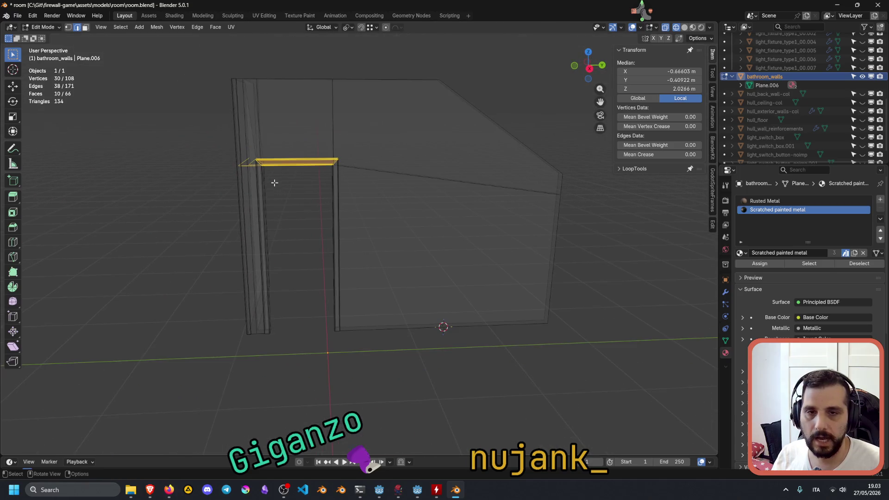
Raise the door-top faces 0.2 m along Z.
{"action": "key", "text": "g"}
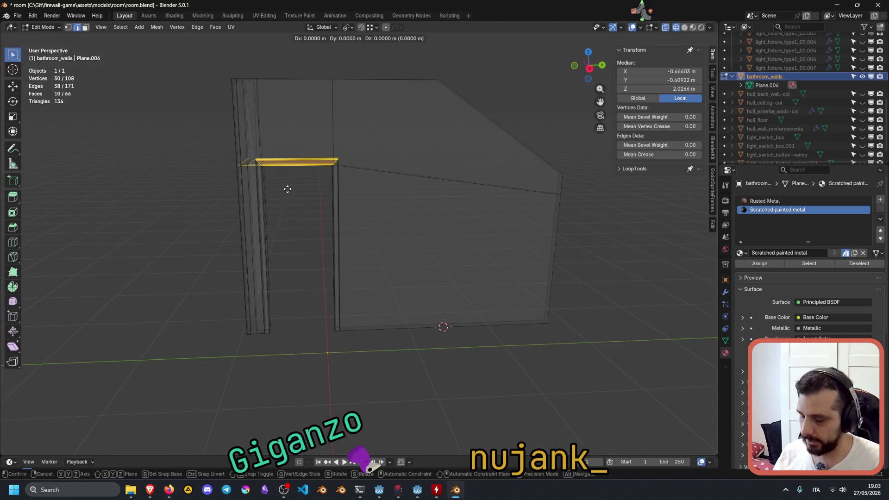
{"action": "key", "text": "z"}
{"action": "key", "text": "equal"}
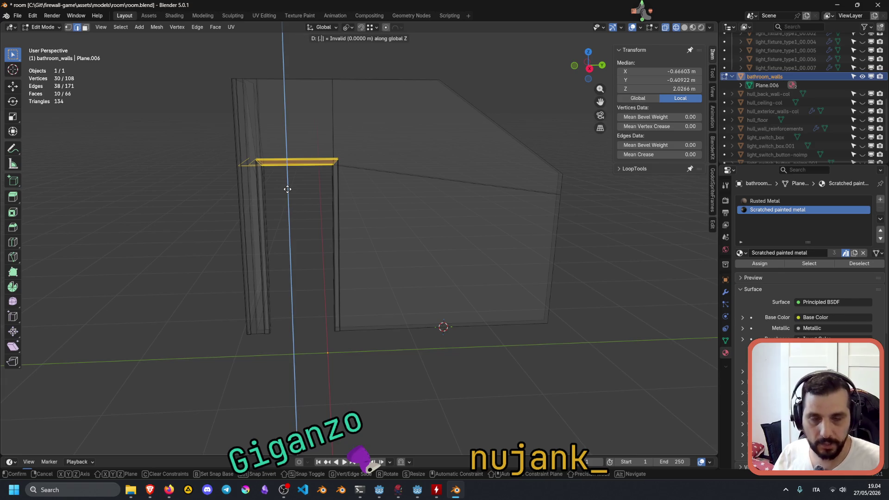
{"action": "type", "text": "0.2"}
{"action": "key", "text": "Return"}
Deselect the mesh and switch the viewport back to Material Preview.
{"action": "middle_click_drag", "start_coordinate": [292, 187], "coordinate": [415, 193]}
{"action": "left_click", "coordinate": [479, 269]}
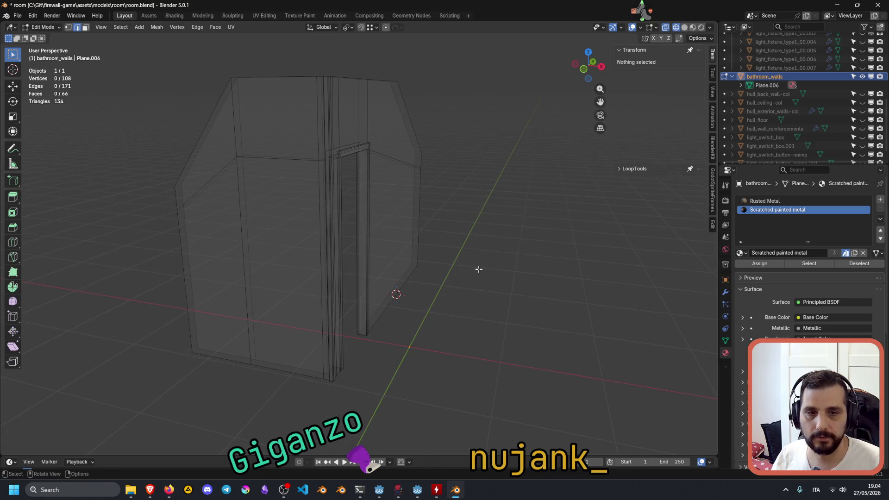
{"action": "key", "text": "a"}
{"action": "key", "text": "alt+a"}
{"action": "middle_click_drag", "start_coordinate": [476, 250], "coordinate": [361, 196]}
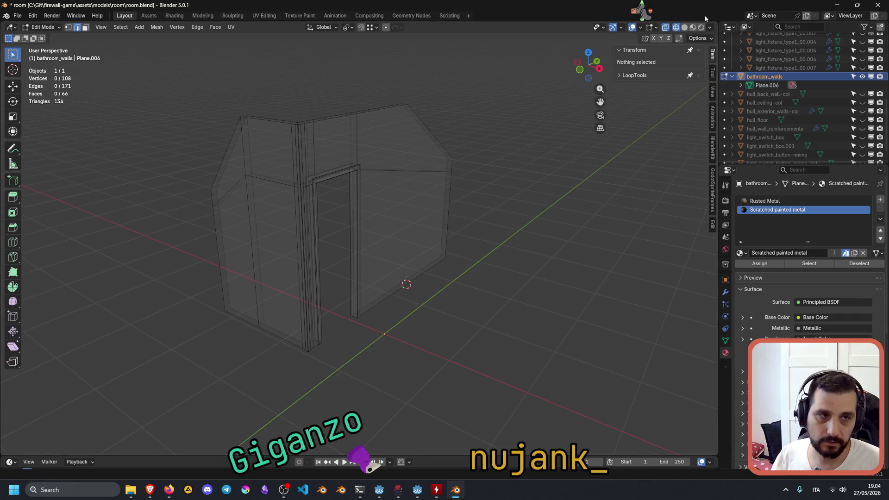
{"action": "left_click", "coordinate": [685, 27]}
{"action": "left_click", "coordinate": [693, 27]}
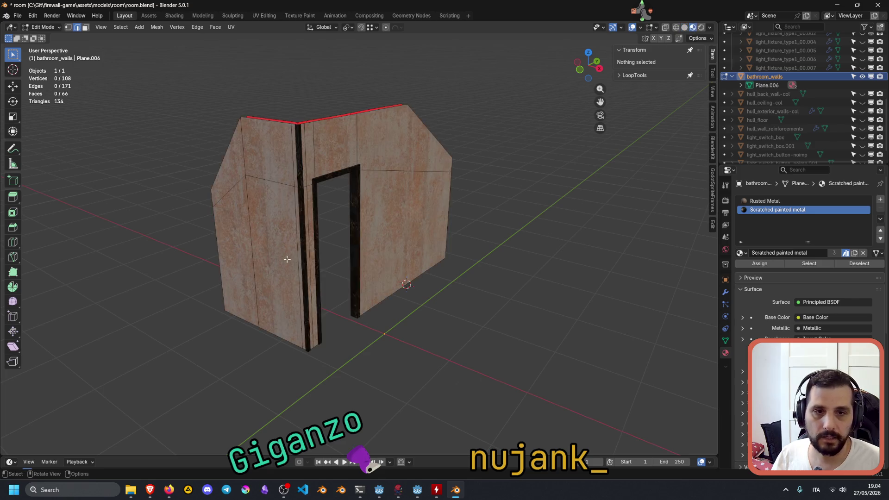
{"action": "scroll", "coordinate": [332, 252], "scroll_direction": "up", "scroll_amount": 3}
{"action": "scroll", "coordinate": [341, 159], "scroll_direction": "up", "scroll_amount": 3}
{"action": "scroll", "coordinate": [356, 103], "scroll_direction": "down", "scroll_amount": 8}
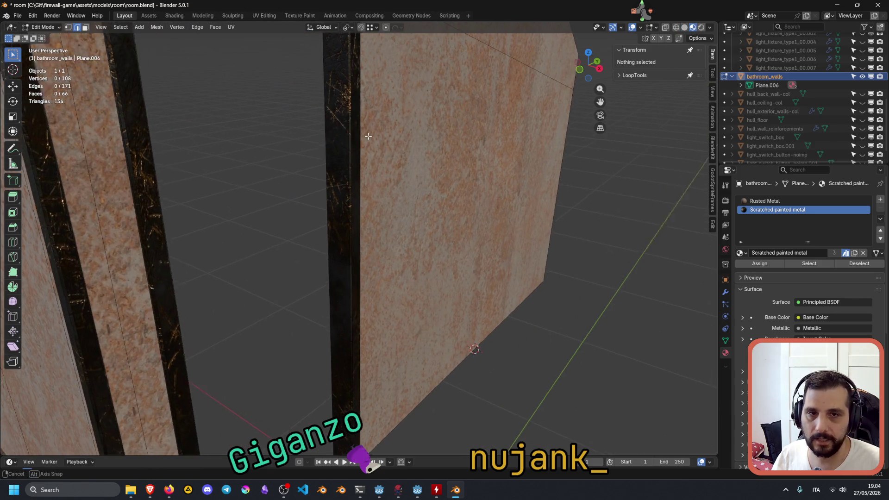
{"action": "mouse_move", "coordinate": [356, 181]}
{"action": "middle_mouse_down"}
{"action": "mouse_move", "coordinate": [403, 173]}
{"action": "mouse_move", "coordinate": [342, 162]}
{"action": "middle_mouse_up"}
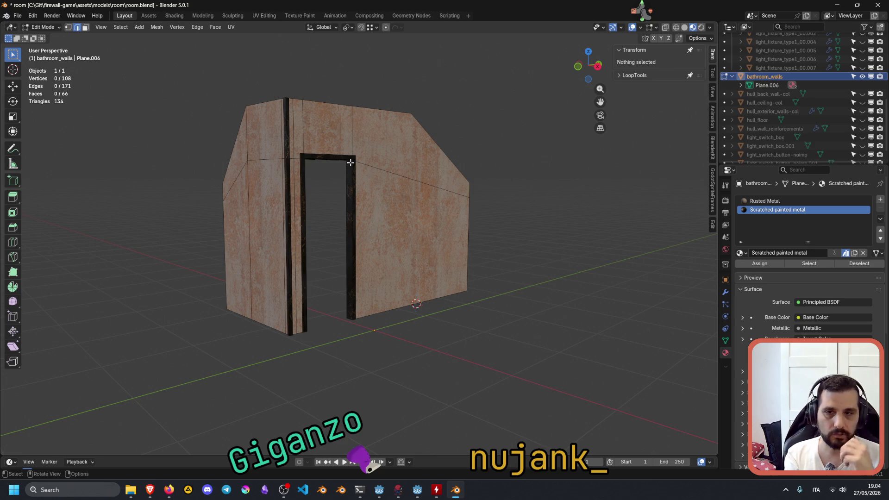
Use the Measure tool to place ruler points on the wall's left corners against the 2.00654 m ruler.
{"action": "left_click", "coordinate": [14, 166]}
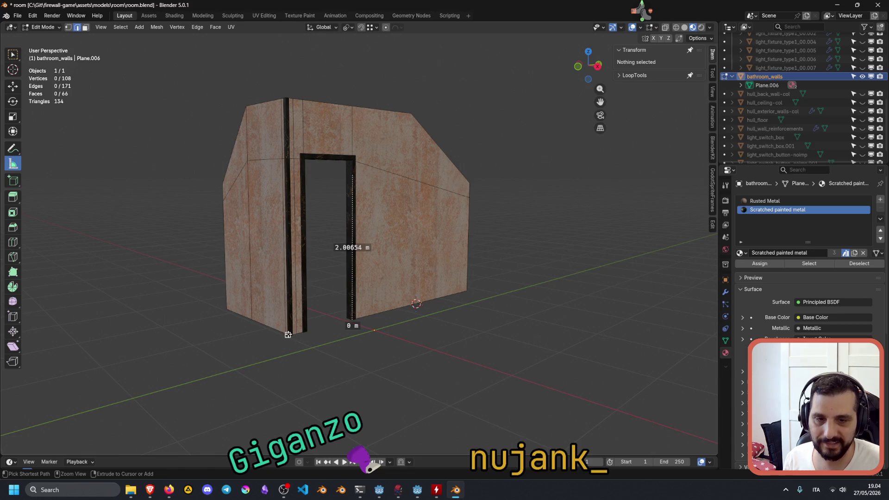
{"action": "left_click", "coordinate": [250, 325]}
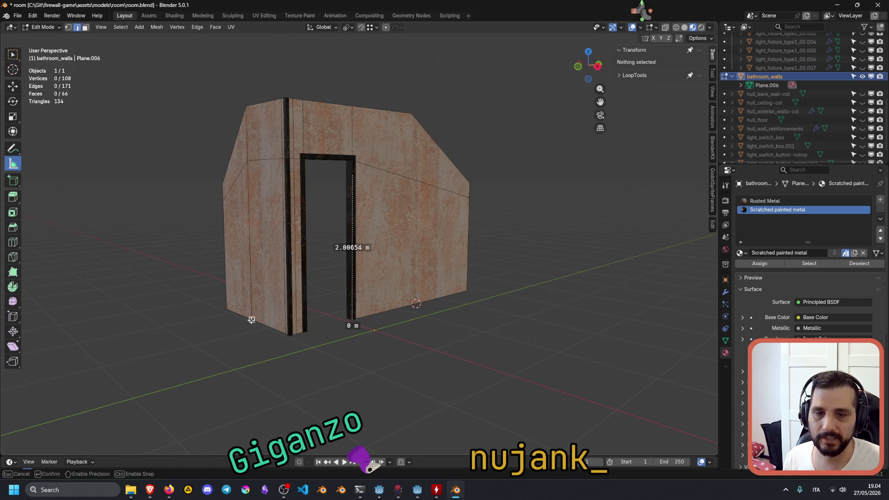
{"action": "left_click", "coordinate": [246, 160]}
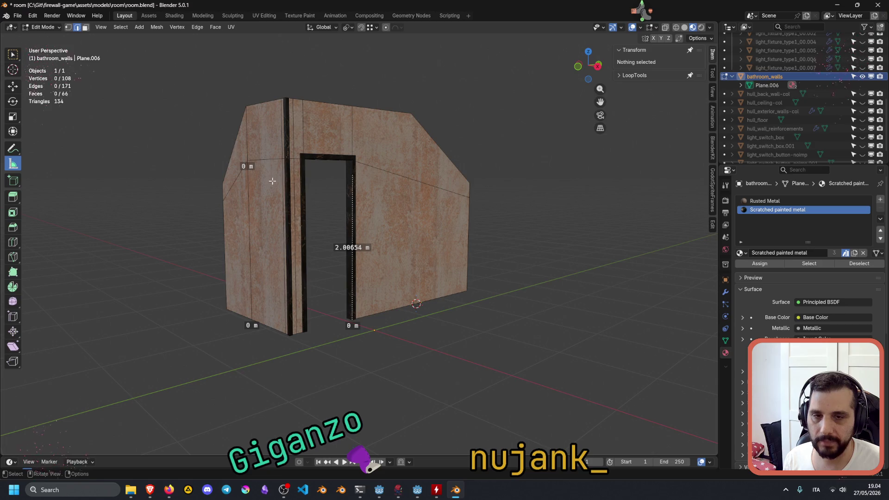
{"action": "right_click", "coordinate": [344, 334]}
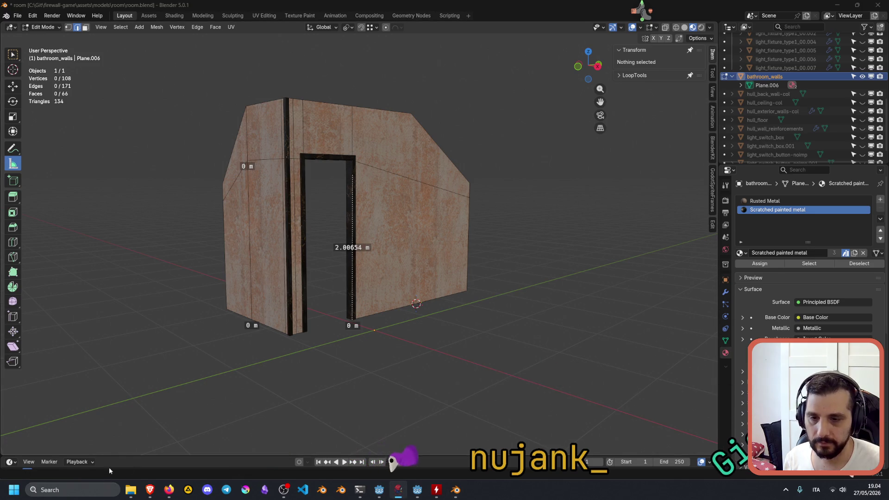
Return bathroom_walls to Object Mode and deselect it.
{"action": "middle_click_drag", "start_coordinate": [309, 233], "coordinate": [329, 240]}
{"action": "key", "text": "Tab"}
{"action": "mouse_move", "coordinate": [304, 256]}
{"action": "middle_mouse_down", "text": "ctrl"}
{"action": "mouse_move", "coordinate": [224, 339]}
{"action": "mouse_move", "coordinate": [223, 248]}
{"action": "mouse_move", "coordinate": [5, 171]}
{"action": "middle_mouse_up", "text": "ctrl"}
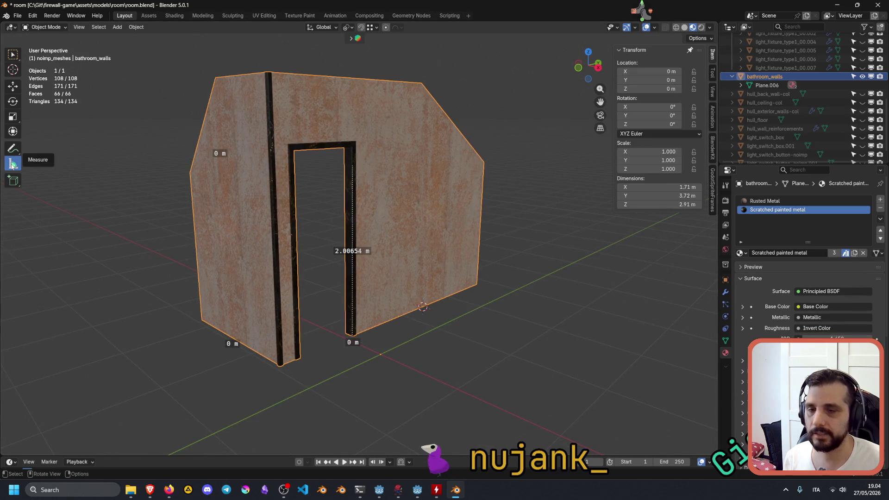
{"action": "middle_click_drag", "start_coordinate": [308, 303], "coordinate": [310, 300]}
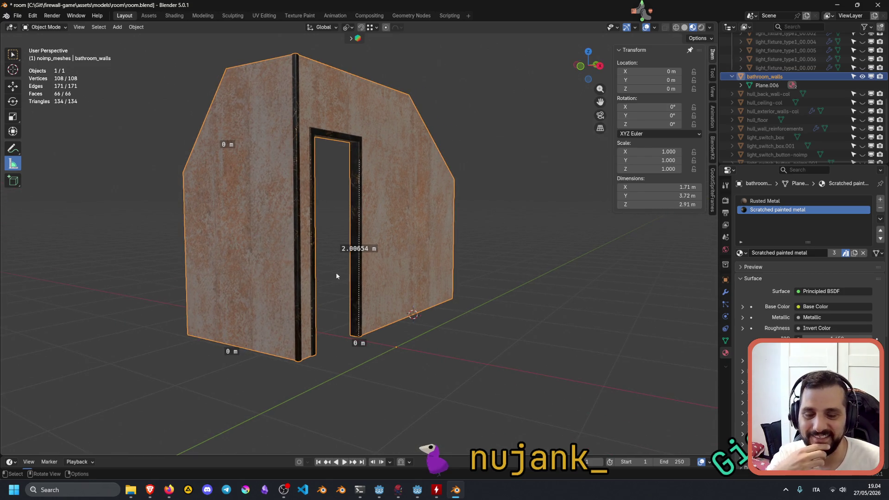
{"action": "left_click", "coordinate": [342, 250]}
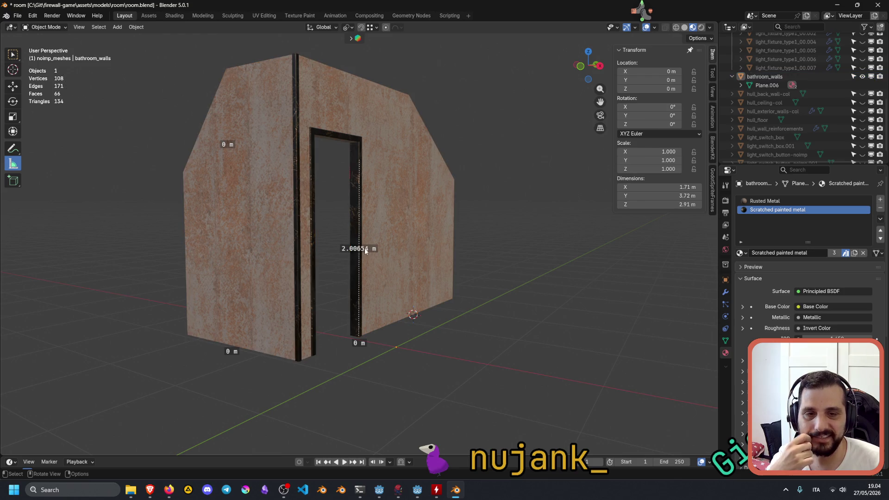
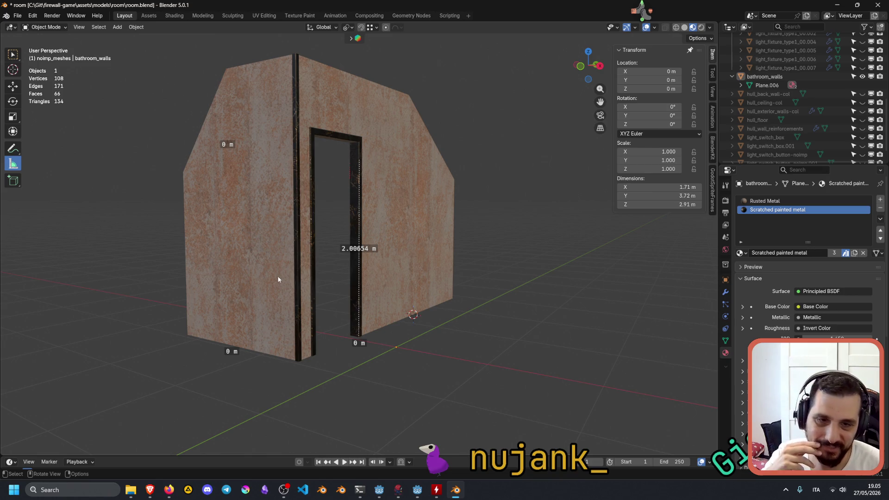
Orbit around the partition wall and extend the door-edge ruler's top end.
{"action": "mouse_move", "coordinate": [358, 268]}
{"action": "middle_mouse_down"}
{"action": "mouse_move", "coordinate": [334, 269]}
{"action": "mouse_move", "coordinate": [348, 269]}
{"action": "middle_mouse_up"}
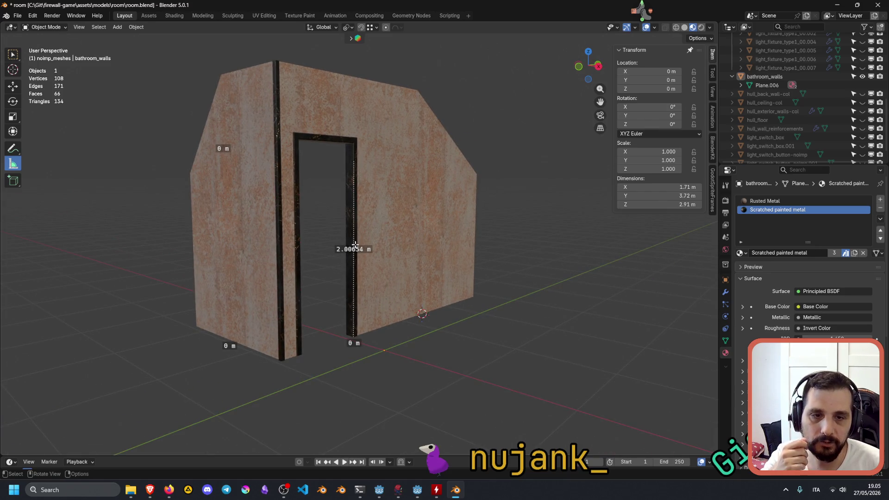
{"action": "mouse_move", "coordinate": [352, 166]}
{"action": "left_mouse_down"}
{"action": "mouse_move", "coordinate": [387, 159]}
{"action": "mouse_move", "coordinate": [438, 176]}
{"action": "mouse_move", "coordinate": [401, 266]}
{"action": "mouse_move", "coordinate": [358, 255]}
{"action": "left_mouse_up"}
{"action": "right_click", "coordinate": [390, 160]}
Measure up the wall's left side from its bottom corner to read 2.2 m.
{"action": "left_click_drag", "start_coordinate": [229, 339], "coordinate": [171, 278]}
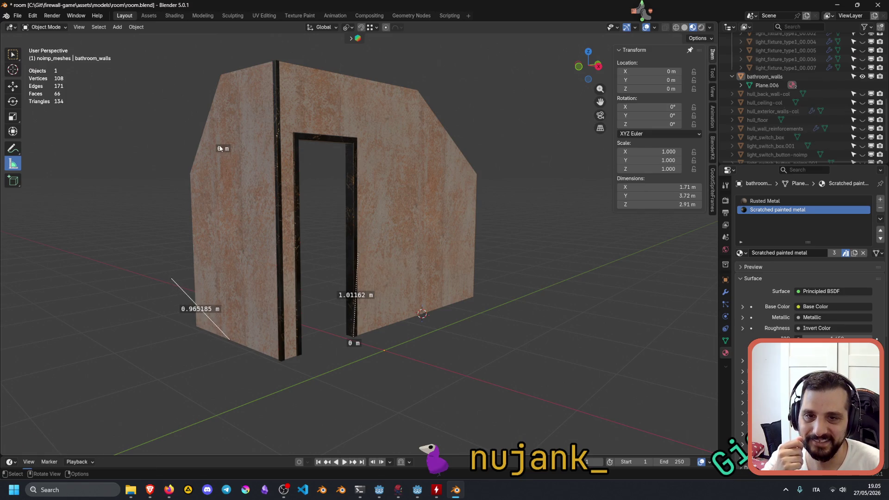
{"action": "mouse_move", "coordinate": [171, 278]}
{"action": "left_mouse_down"}
{"action": "mouse_move", "coordinate": [199, 259]}
{"action": "mouse_move", "coordinate": [253, 157]}
{"action": "mouse_move", "coordinate": [243, 135]}
{"action": "mouse_move", "coordinate": [167, 151]}
{"action": "mouse_move", "coordinate": [160, 118]}
{"action": "mouse_move", "coordinate": [223, 88]}
{"action": "mouse_move", "coordinate": [222, 75]}
{"action": "left_mouse_up"}
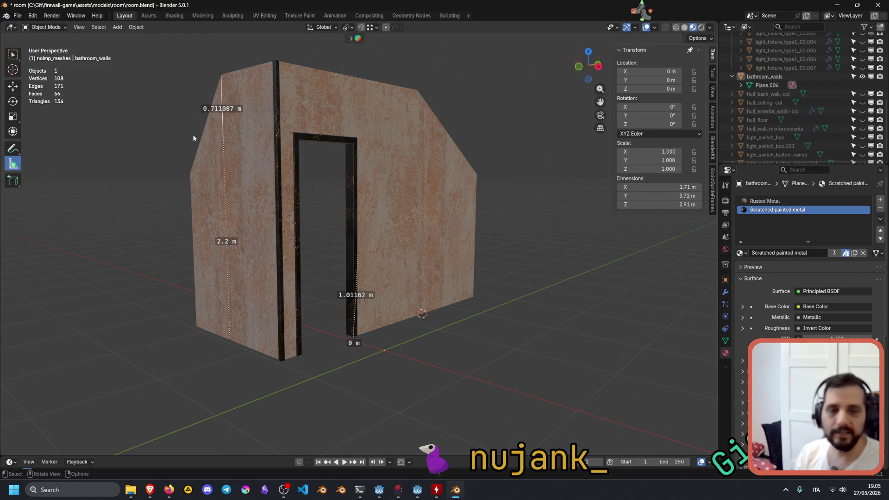
{"action": "left_click_drag", "start_coordinate": [223, 144], "coordinate": [182, 145]}
{"action": "right_click", "coordinate": [185, 162]}
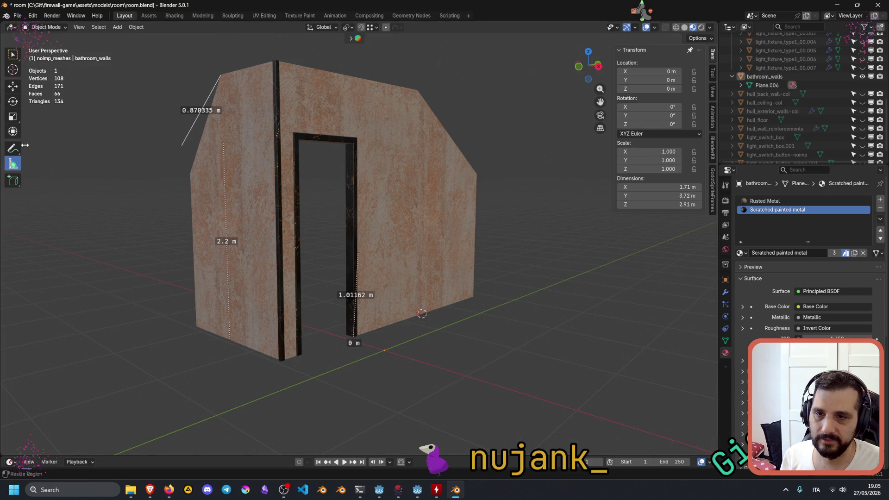
{"action": "key", "text": "ctrl+z"}
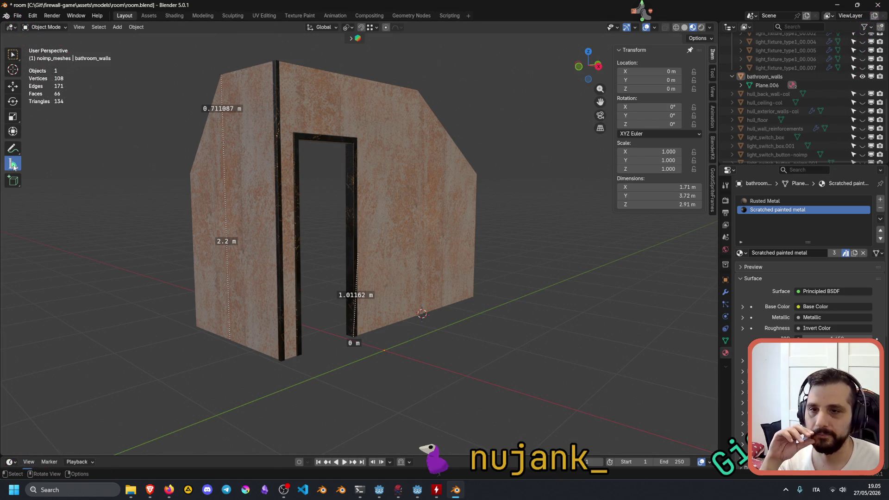
{"action": "right_click", "coordinate": [13, 165]}
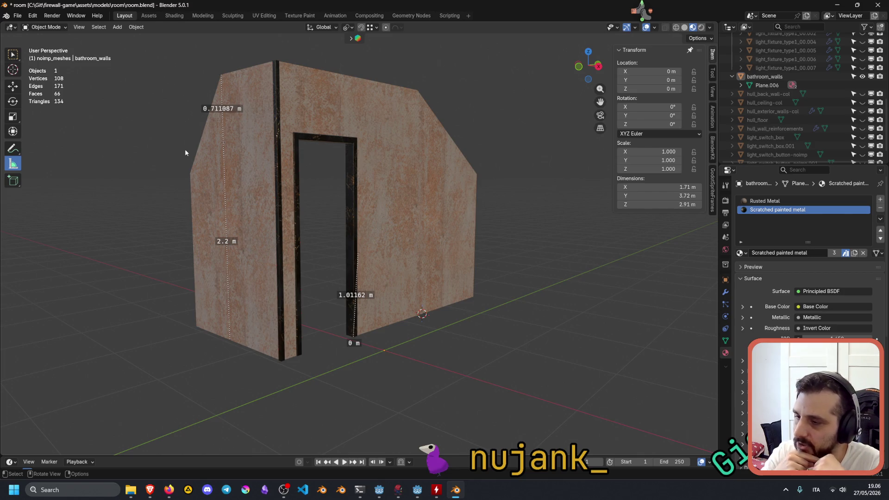
Measure across the floor from the door corner, reading 1.07278 m.
{"action": "mouse_move", "coordinate": [367, 333]}
{"action": "left_mouse_down"}
{"action": "mouse_move", "coordinate": [420, 358]}
{"action": "mouse_move", "coordinate": [449, 357]}
{"action": "left_mouse_up"}
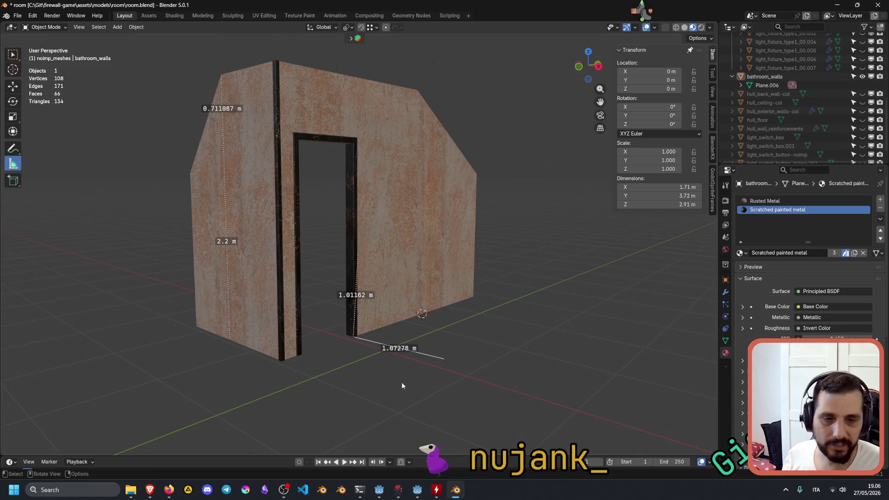
{"action": "mouse_move", "coordinate": [153, 478]}
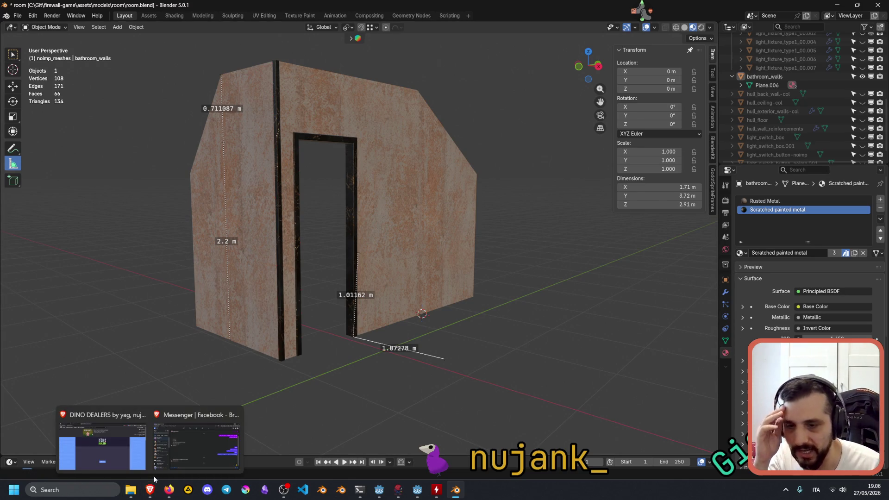
{"action": "left_click", "coordinate": [102, 442]}
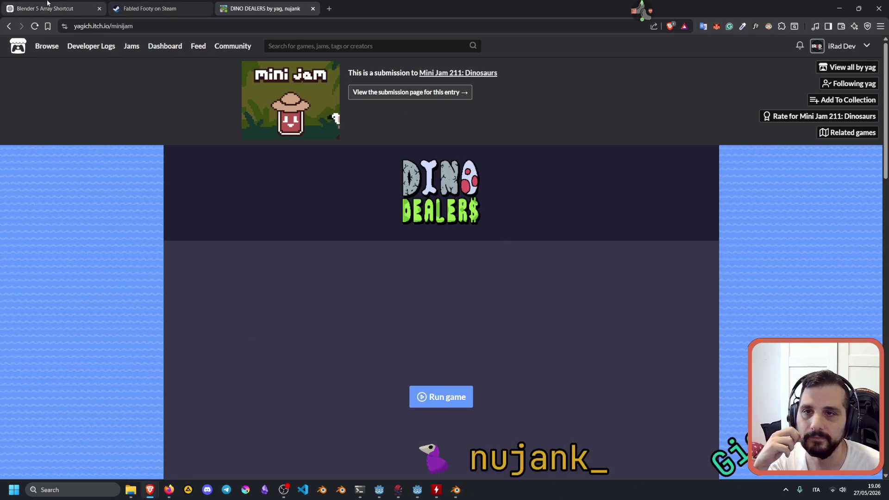
Clear the old unsent prompt from the ChatGPT chat box.
{"action": "left_click", "coordinate": [48, 4]}
{"action": "scroll", "coordinate": [440, 389], "scroll_direction": "down", "scroll_amount": 1}
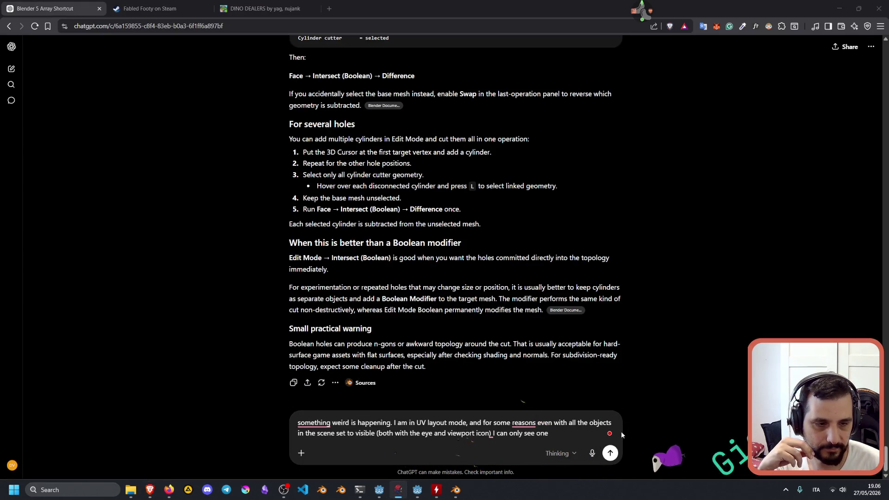
{"action": "key", "text": "ctrl+a"}
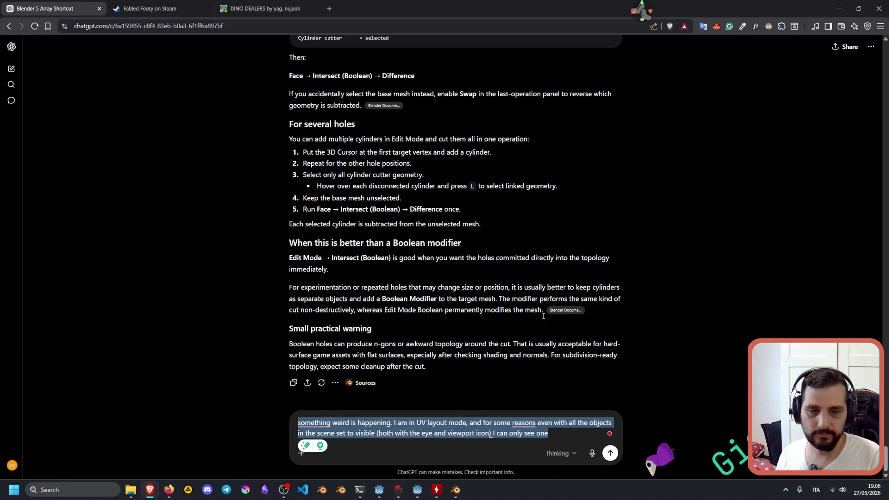
{"action": "key", "text": "BackSpace"}
Ask ChatGPT how to remove measurements made with Blender's measurement tool.
{"action": "type", "text": "I am using the measurmen"}
{"action": "key", "text": "BackSpace"}
{"action": "key", "text": "BackSpace"}
{"action": "key", "text": "BackSpace"}
{"action": "type", "text": "rement"}
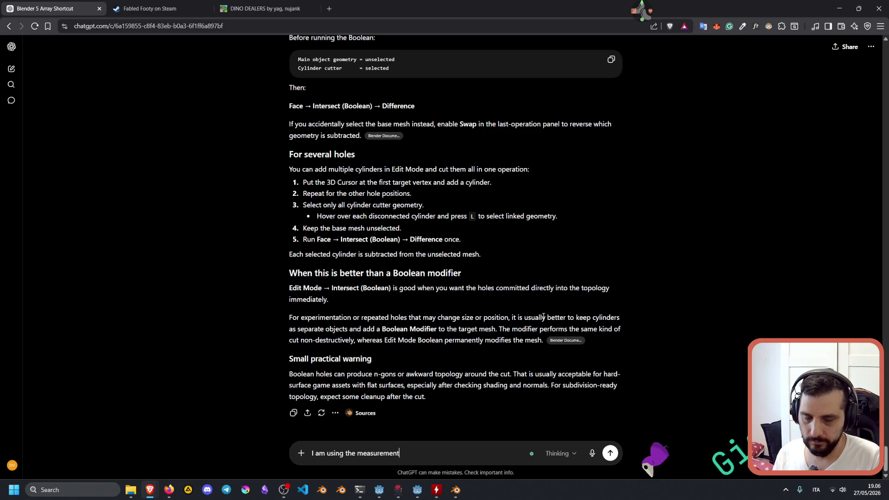
{"action": "type", "text": " tool,"}
{"action": "type", "text": "but now I cannot"}
{"action": "type", "text": " measure"}
{"action": "key", "text": "BackSpace"}
{"action": "key", "text": "BackSpace"}
{"action": "key", "text": "BackSpace"}
{"action": "type", "text": "I don't know how to remove the "}
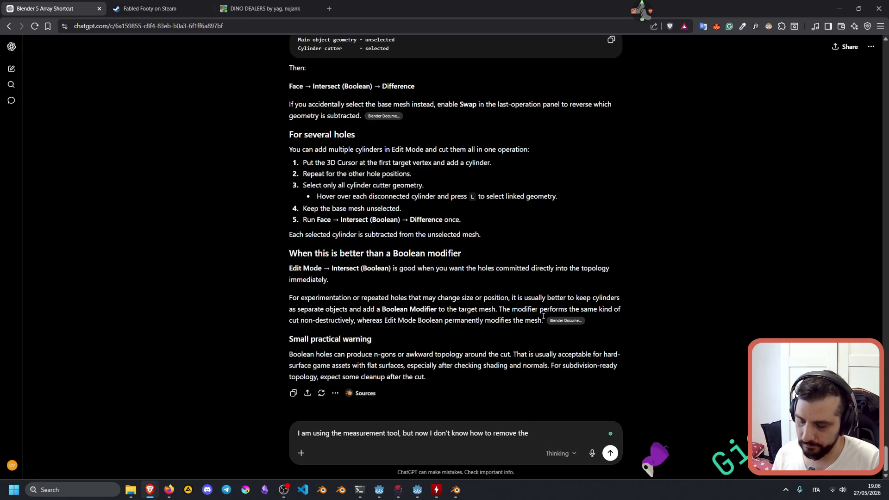
{"action": "type", "text": "measureme"}
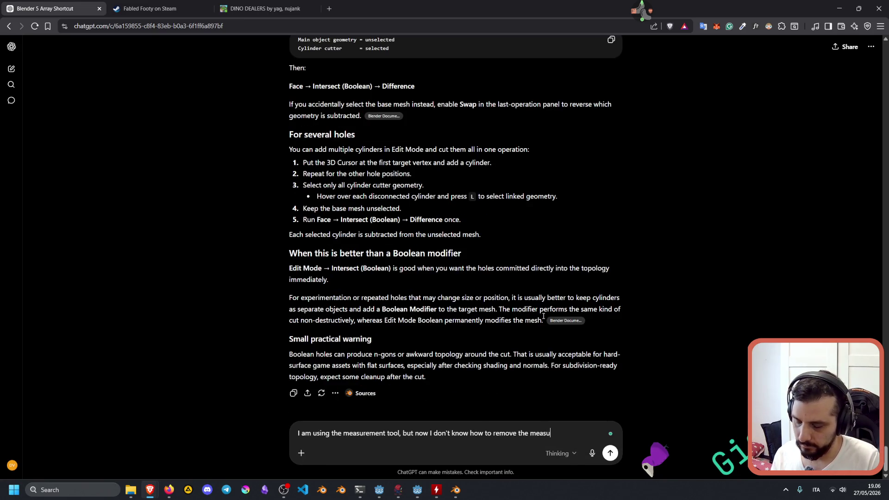
{"action": "type", "text": "nts I too"}
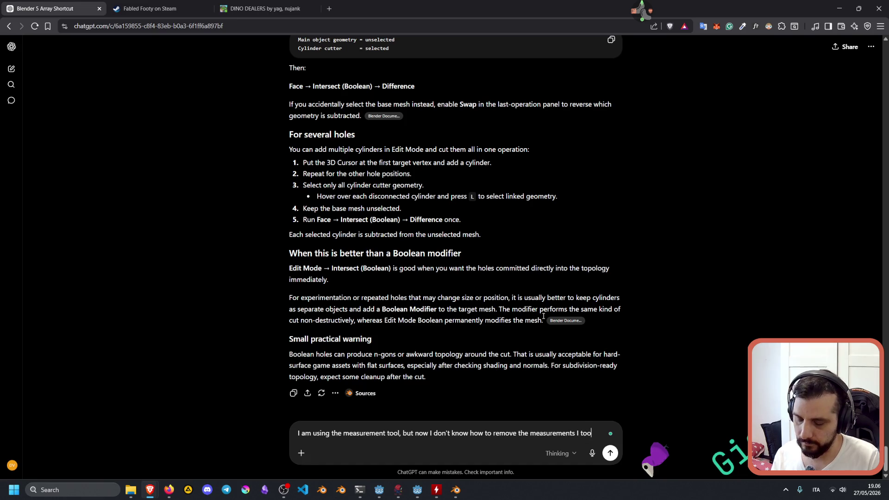
{"action": "key", "text": "Return"}
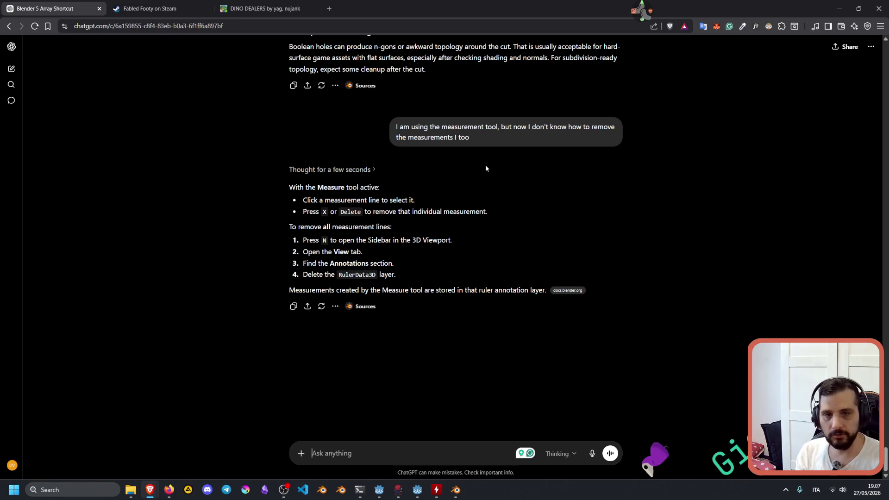
{"action": "left_click", "coordinate": [455, 489]}
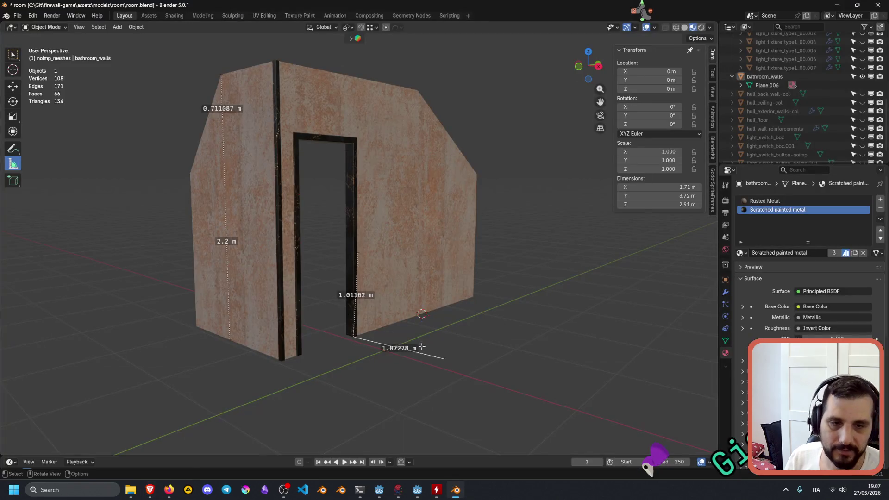
Delete the 2.2 m, 0.711087 m, 1.01162 m and 1.07278 m rulers from the wall and doorway.
{"action": "left_click_drag", "start_coordinate": [226, 218], "coordinate": [226, 221]}
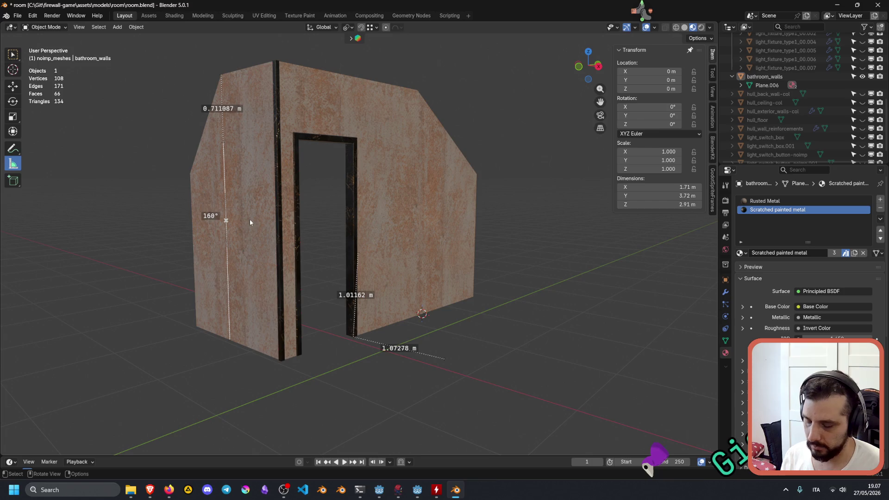
{"action": "mouse_move", "coordinate": [226, 220]}
{"action": "left_mouse_down"}
{"action": "mouse_move", "coordinate": [208, 261]}
{"action": "mouse_move", "coordinate": [172, 276]}
{"action": "left_mouse_up"}
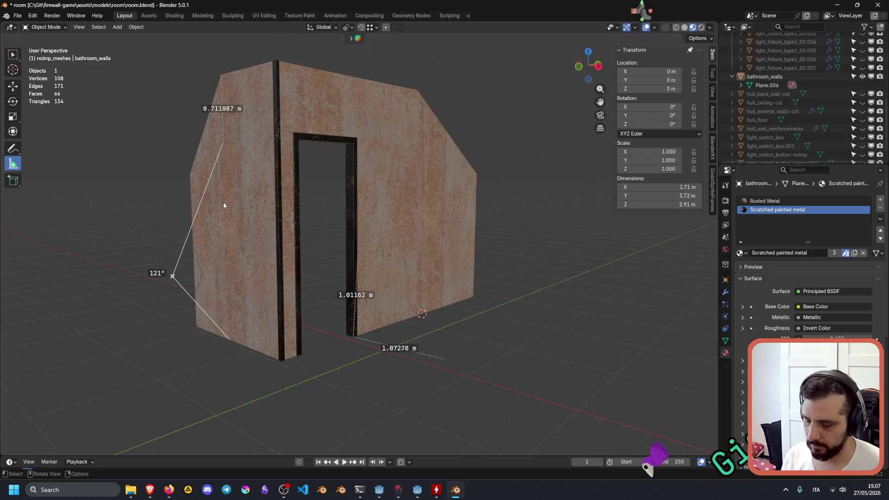
{"action": "key", "text": "ctrl+z"}
{"action": "key", "text": "ctrl+z"}
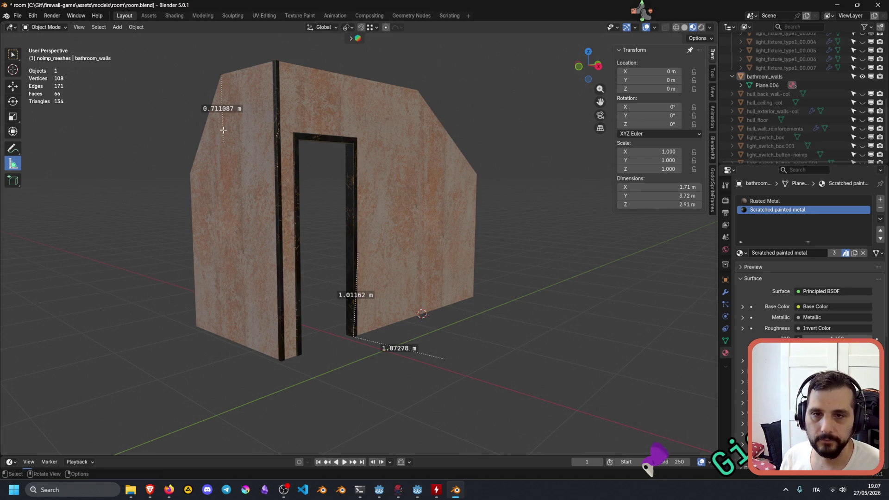
{"action": "key", "text": "Delete"}
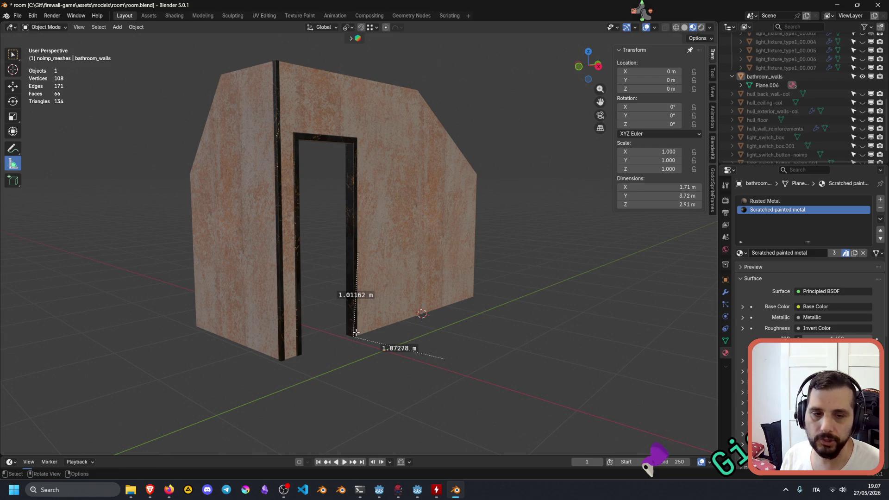
{"action": "key", "text": "ctrl+z"}
{"action": "key", "text": "ctrl+shift+z"}
{"action": "key", "text": "ctrl+z"}
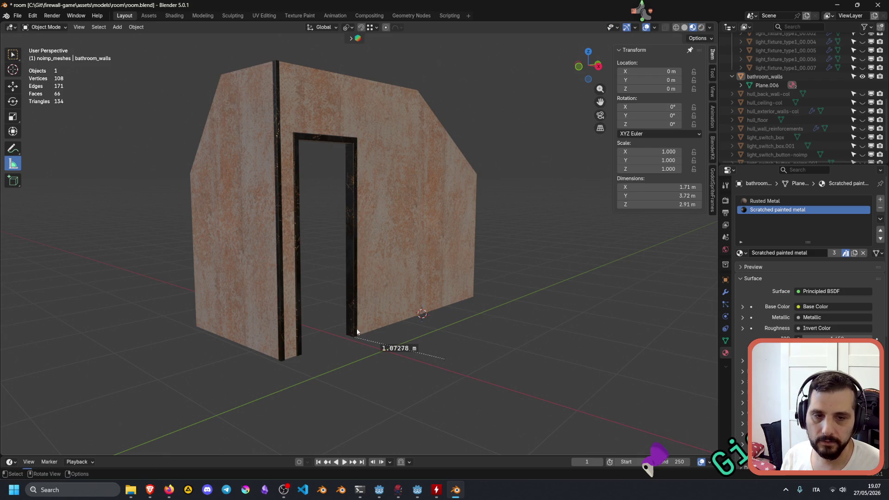
{"action": "left_click_drag", "start_coordinate": [359, 336], "coordinate": [386, 339]}
{"action": "key", "text": "Delete"}
{"action": "mouse_move", "coordinate": [432, 324]}
{"action": "middle_mouse_down"}
{"action": "mouse_move", "coordinate": [454, 321]}
{"action": "mouse_move", "coordinate": [433, 329]}
{"action": "mouse_move", "coordinate": [451, 315]}
{"action": "mouse_move", "coordinate": [403, 301]}
{"action": "mouse_move", "coordinate": [389, 318]}
{"action": "mouse_move", "coordinate": [397, 293]}
{"action": "middle_mouse_up"}
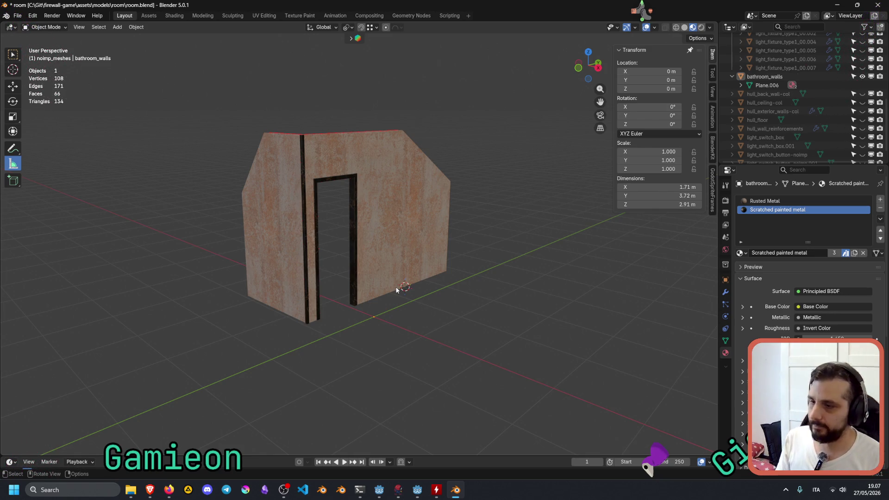
Reveal all the hidden hull objects around the partition wall.
{"action": "mouse_move", "coordinate": [422, 242]}
{"action": "middle_mouse_down"}
{"action": "mouse_move", "coordinate": [429, 262]}
{"action": "mouse_move", "coordinate": [419, 241]}
{"action": "middle_mouse_up"}
{"action": "key", "text": "Tab"}
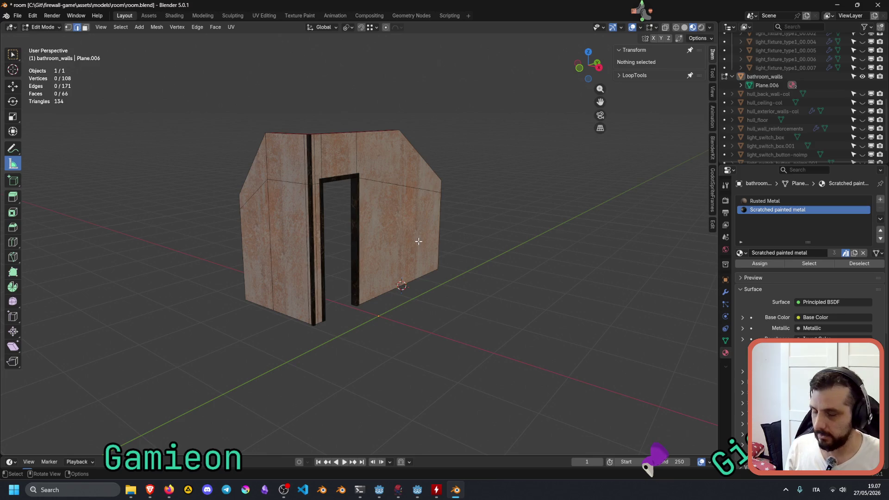
{"action": "key", "text": "Tab"}
{"action": "key", "text": "alt+h"}
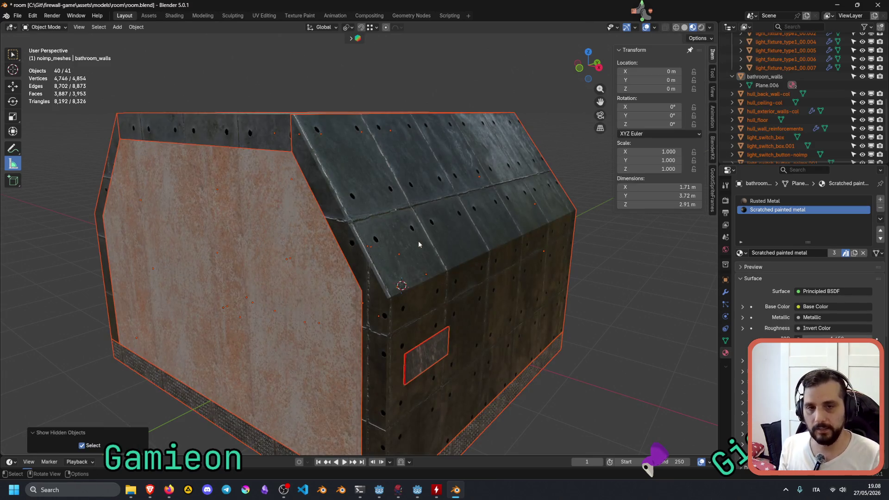
Hide the hull's back wall, ceiling and exterior walls to expose the room interior.
{"action": "left_click", "coordinate": [337, 281]}
{"action": "key", "text": "h"}
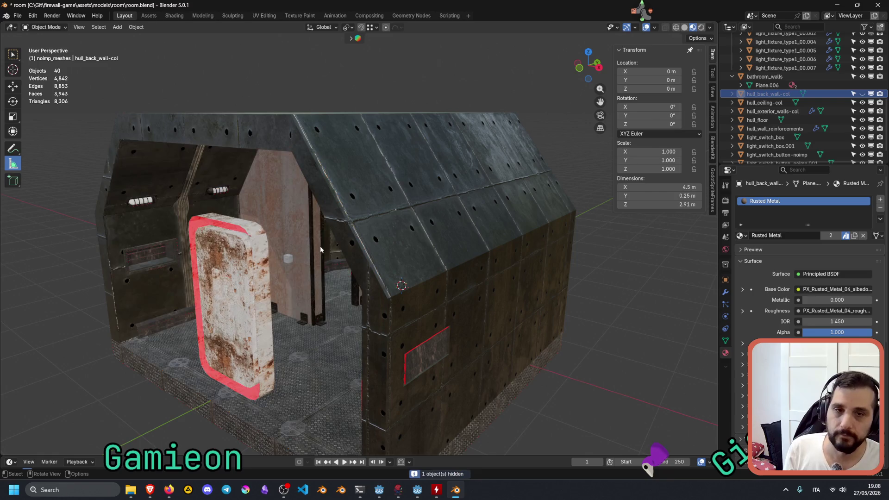
{"action": "left_click", "coordinate": [242, 131]}
{"action": "key", "text": "h"}
{"action": "mouse_move", "coordinate": [242, 132]}
{"action": "middle_mouse_down"}
{"action": "mouse_move", "coordinate": [402, 266]}
{"action": "mouse_move", "coordinate": [432, 247]}
{"action": "middle_mouse_up"}
{"action": "left_click", "coordinate": [443, 260]}
{"action": "key", "text": "h"}
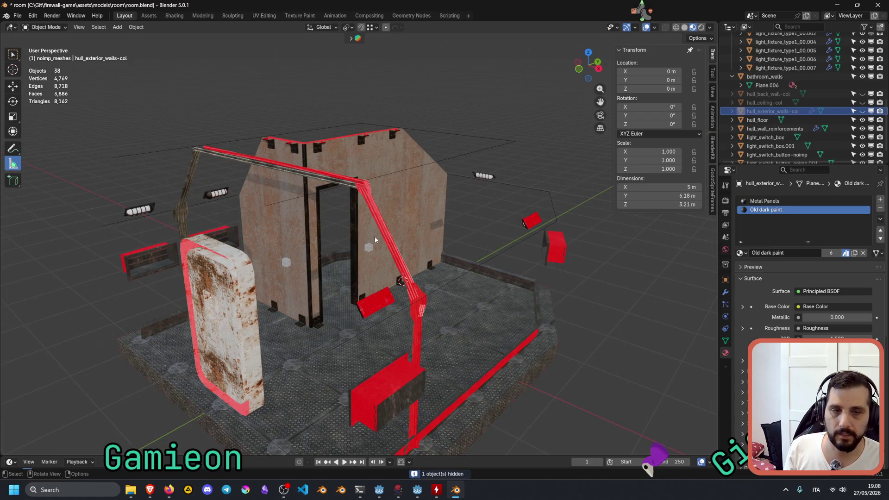
Select the light switch box beside the doorway and zoom in on it.
{"action": "mouse_move", "coordinate": [363, 251]}
{"action": "middle_mouse_down"}
{"action": "mouse_move", "coordinate": [365, 231]}
{"action": "mouse_move", "coordinate": [330, 233]}
{"action": "mouse_move", "coordinate": [370, 236]}
{"action": "mouse_move", "coordinate": [340, 196]}
{"action": "middle_mouse_up"}
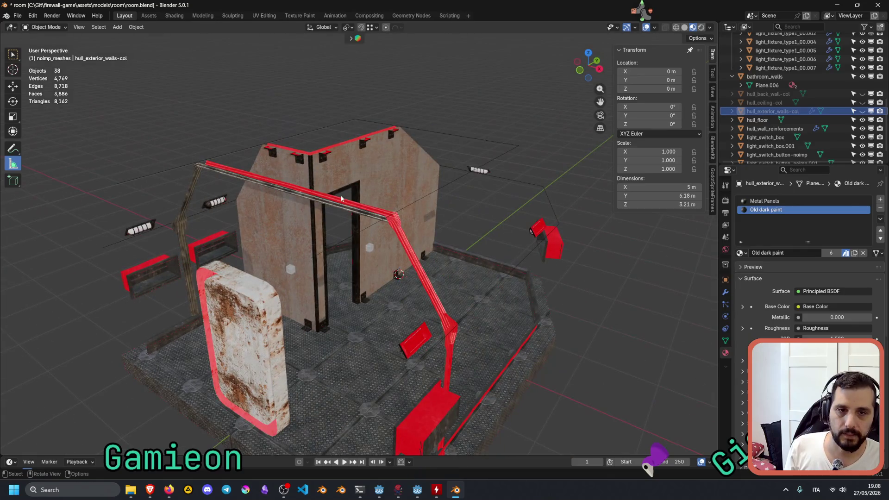
{"action": "left_click", "coordinate": [370, 251]}
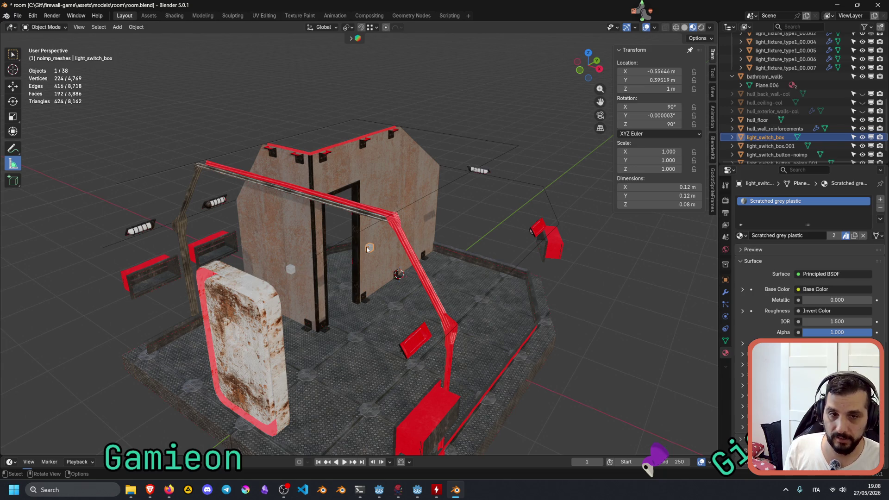
{"action": "scroll", "coordinate": [365, 246], "scroll_direction": "up", "scroll_amount": 5}
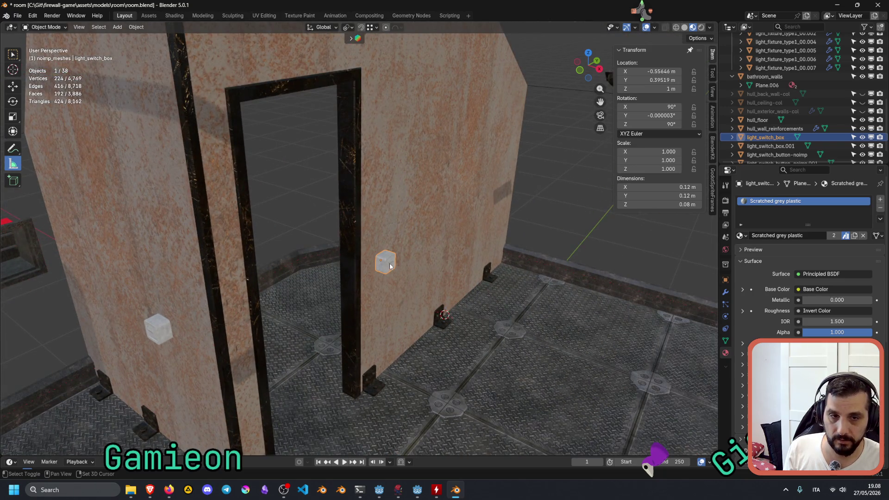
Select both light switch boxes and buttons and raise them 0.1 m along Z.
{"action": "left_click", "coordinate": [391, 266], "text": "shift"}
{"action": "left_click", "coordinate": [162, 329], "text": "shift"}
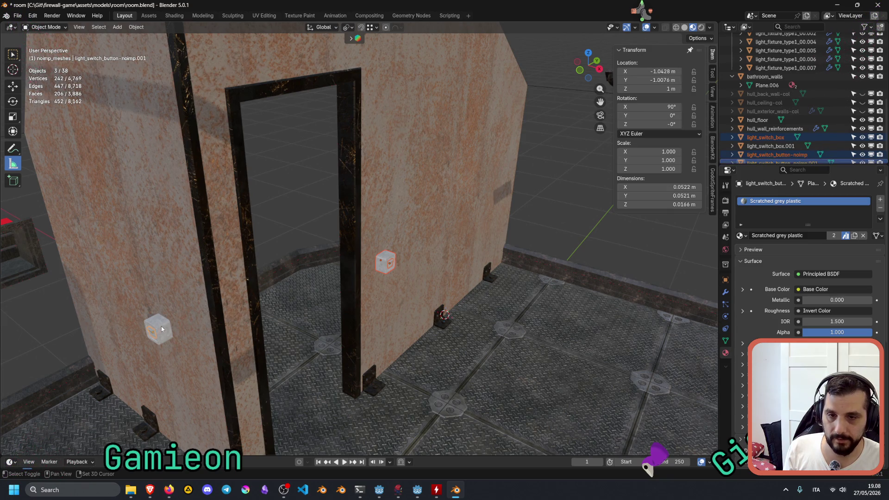
{"action": "left_click", "coordinate": [162, 329], "text": "shift"}
{"action": "key", "text": "g"}
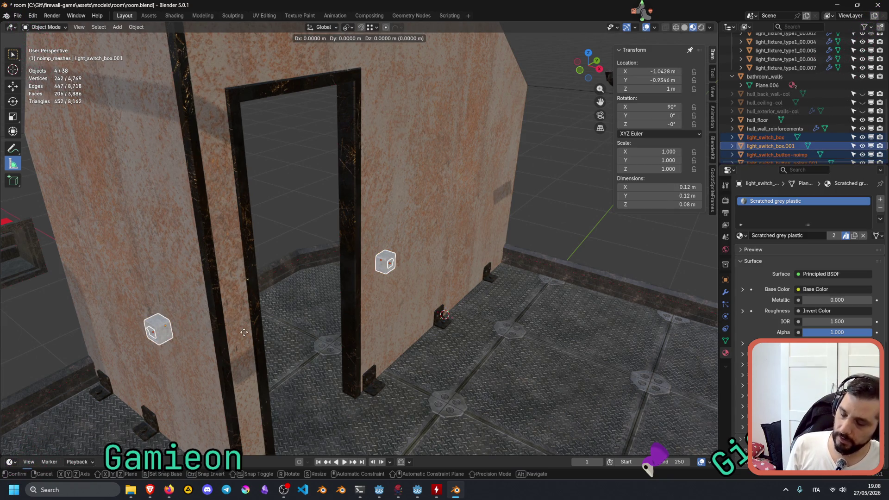
{"action": "key", "text": "z"}
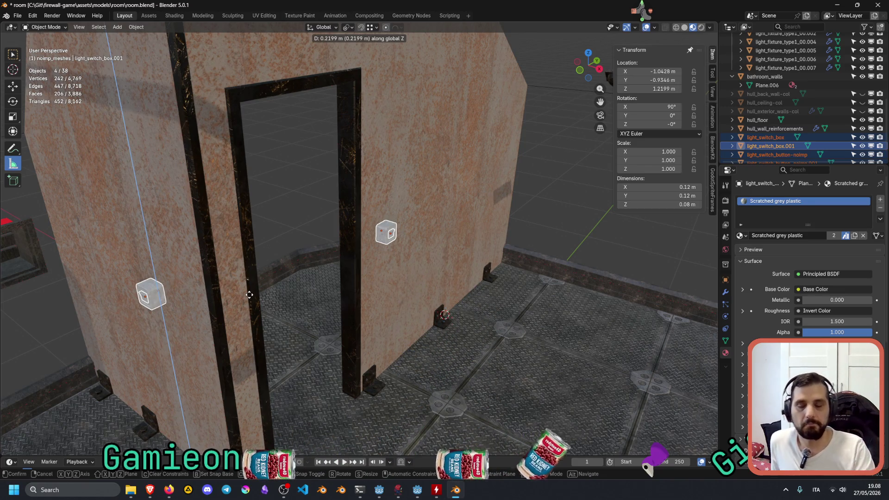
{"action": "type", "text": ".1"}
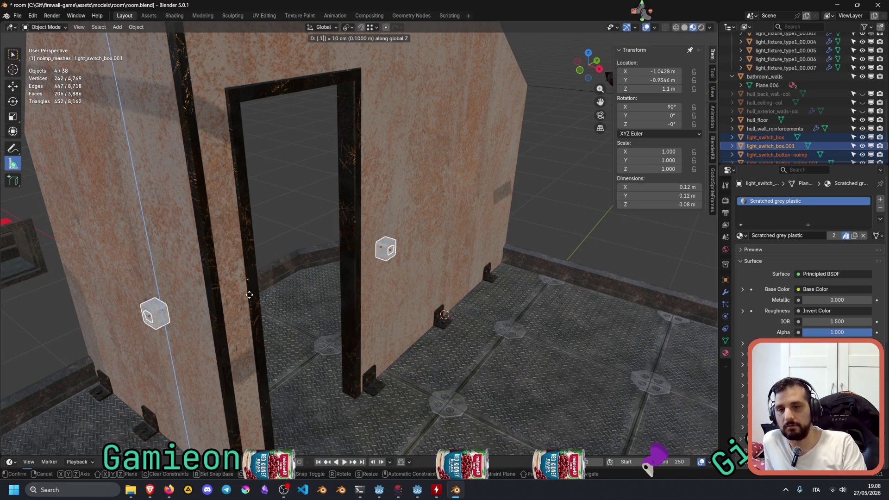
{"action": "key", "text": "Return"}
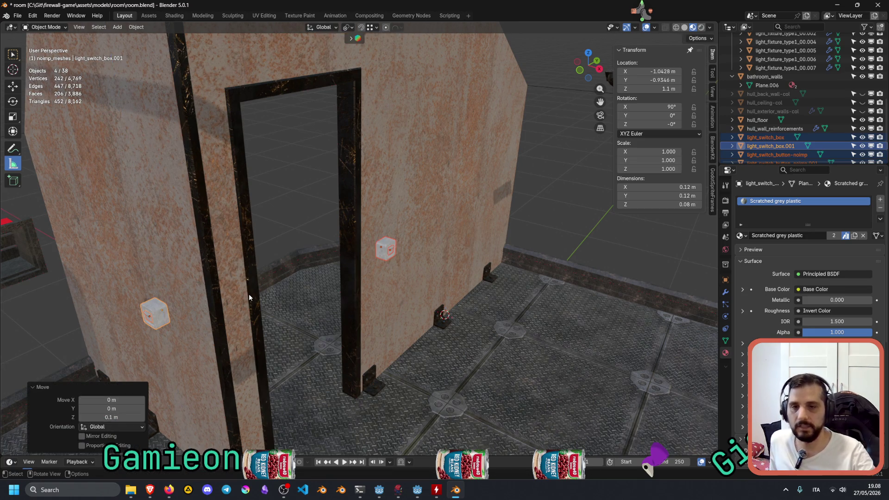
Save the file and undo/redo the move to compare the switch heights.
{"action": "key", "text": "ctrl+s"}
{"action": "key", "text": "ctrl+z"}
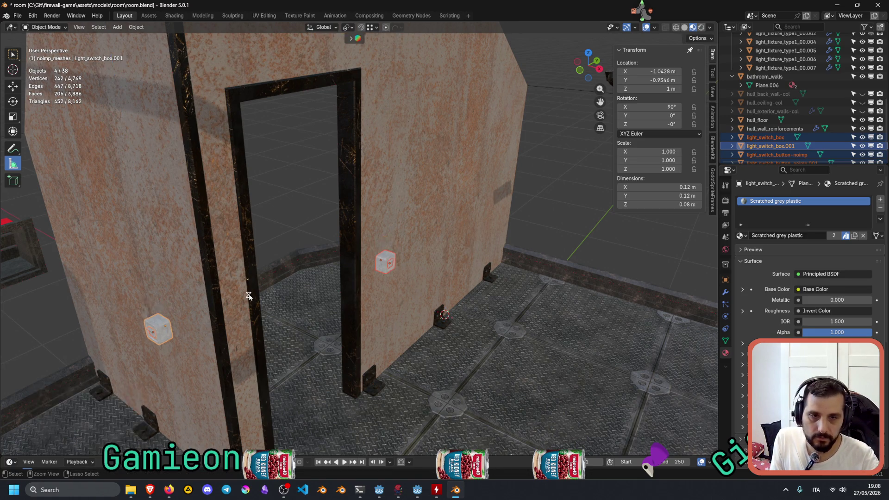
{"action": "key", "text": "ctrl+shift+z"}
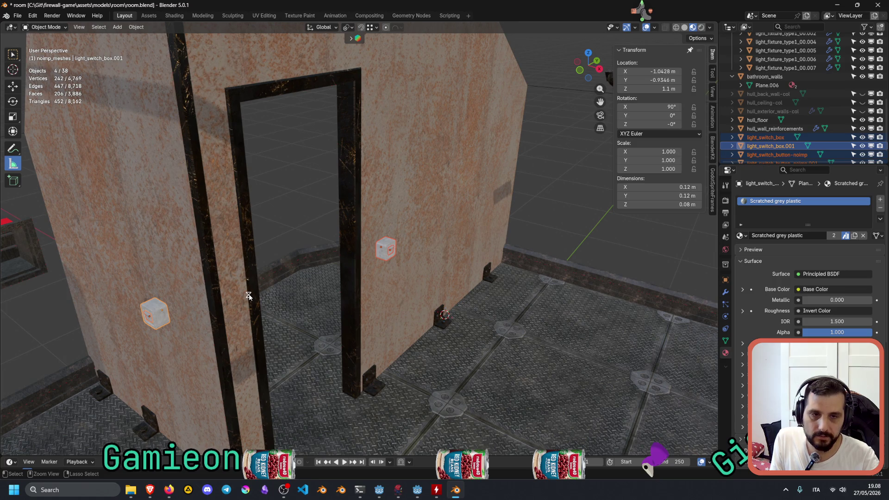
{"action": "mouse_move", "coordinate": [382, 323]}
{"action": "middle_mouse_down"}
{"action": "mouse_move", "coordinate": [425, 282]}
{"action": "mouse_move", "coordinate": [383, 302]}
{"action": "mouse_move", "coordinate": [409, 222]}
{"action": "middle_mouse_up"}
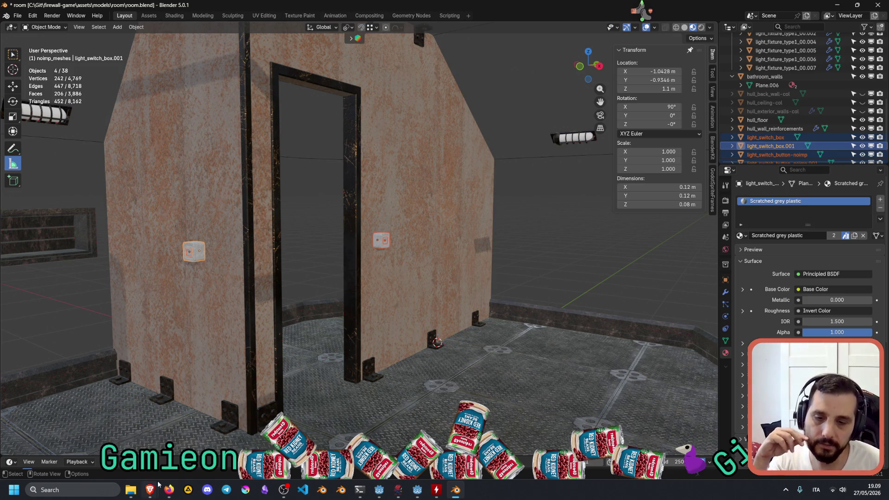
Bring the browser window with the ChatGPT conversation back to the front.
{"action": "mouse_move", "coordinate": [153, 486]}
{"action": "left_click", "coordinate": [129, 443]}
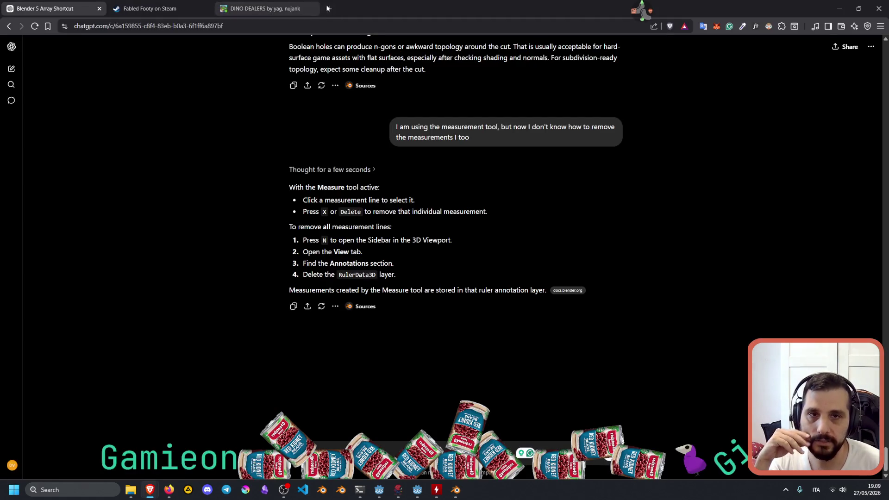
{"action": "left_click", "coordinate": [328, 9]}
{"action": "key", "text": "ctrl+w"}
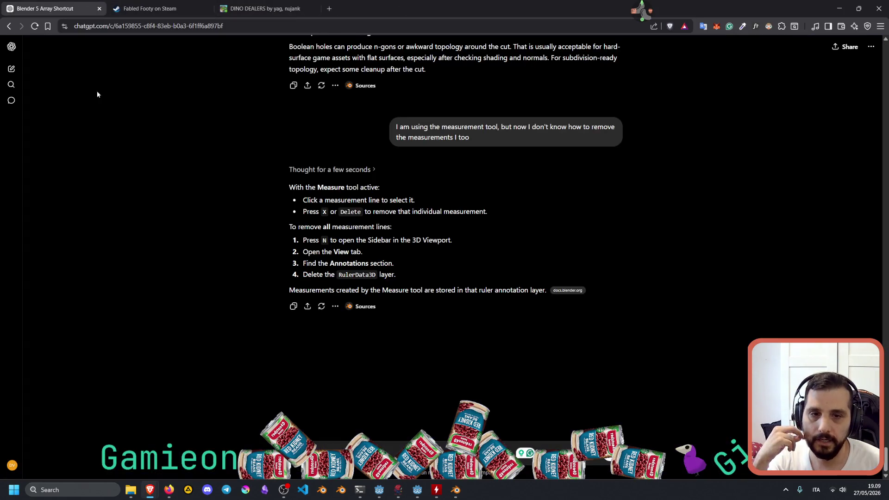
{"action": "left_click", "coordinate": [378, 451]}
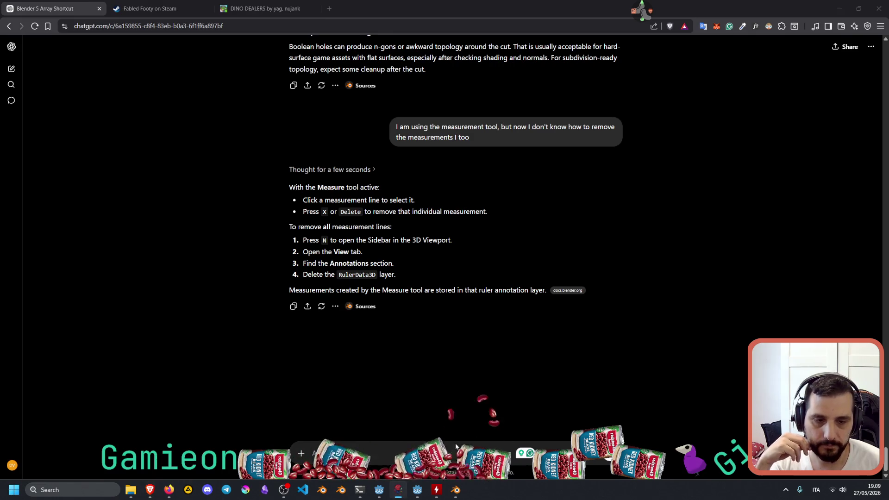
{"action": "left_click", "coordinate": [400, 447]}
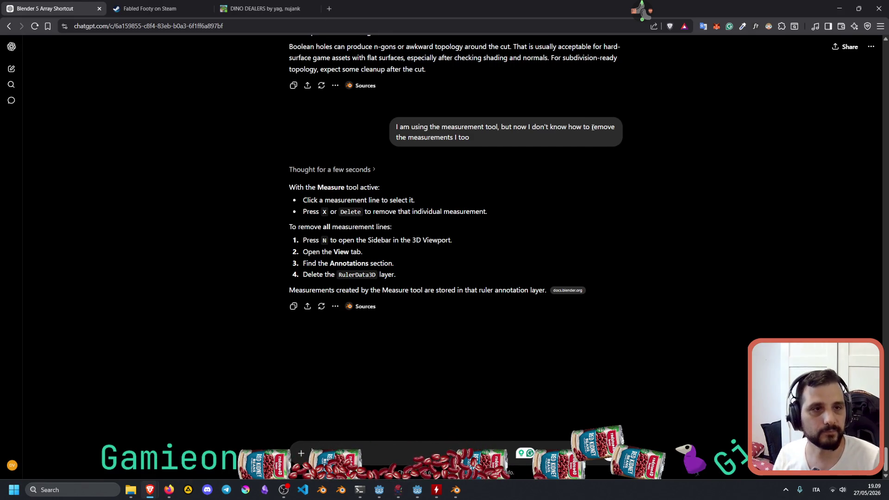
{"action": "left_click", "coordinate": [650, 11]}
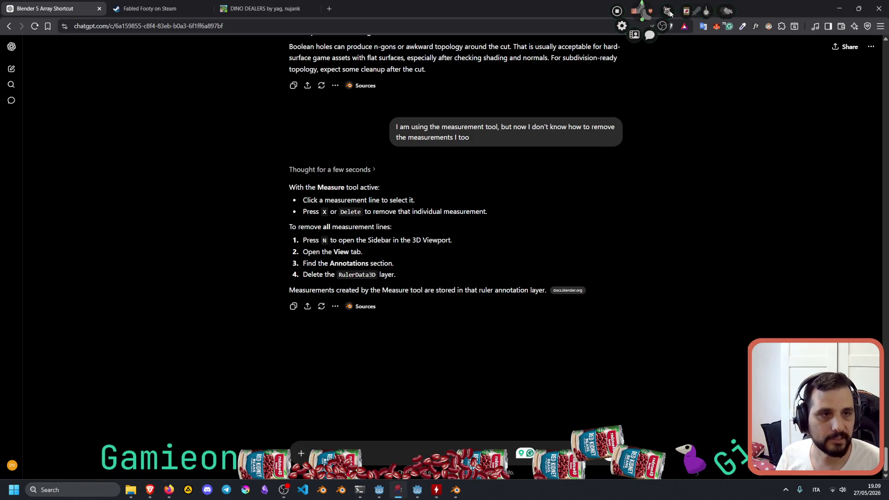
{"action": "left_click", "coordinate": [705, 12]}
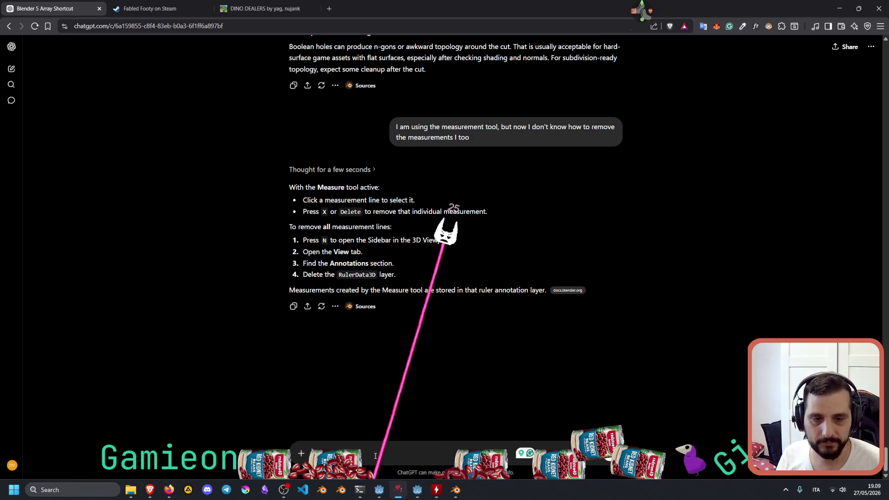
Ask ChatGPT for Twitch's current maximum moderator cap, noting the policy was updated.
{"action": "left_click", "coordinate": [426, 443]}
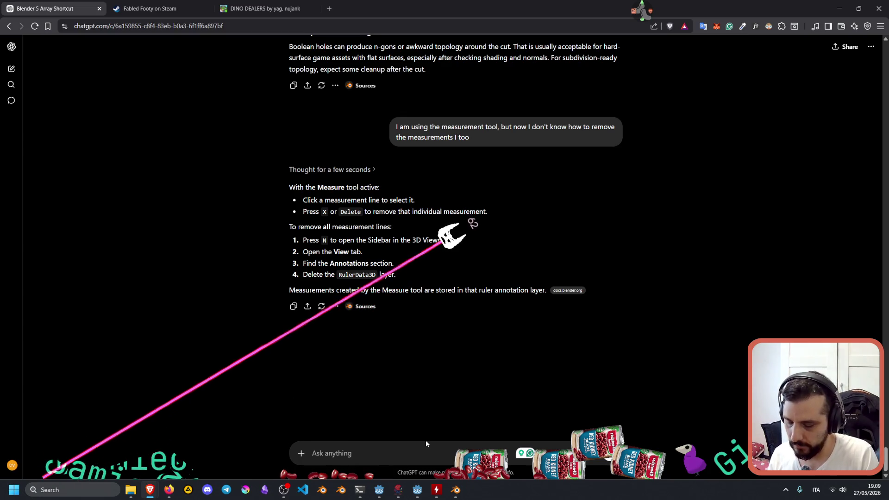
{"action": "type", "text": "unre"}
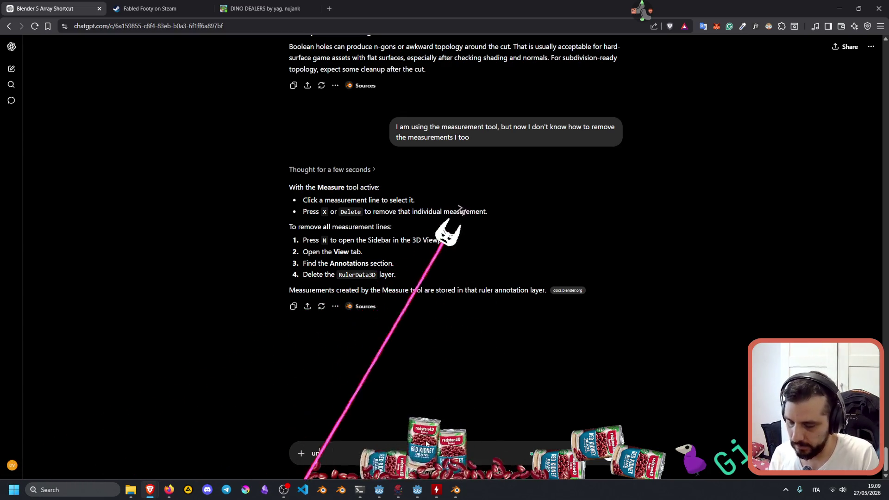
{"action": "type", "text": "lated, but h"}
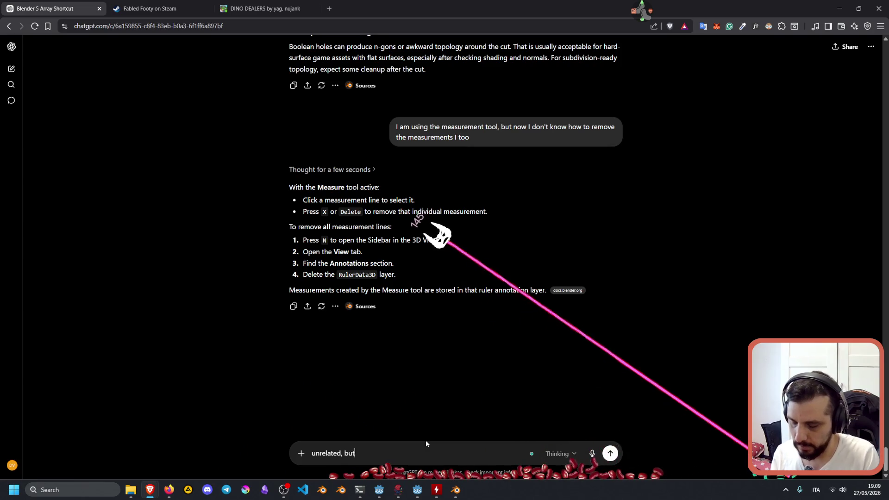
{"action": "key", "text": "BackSpace"}
{"action": "type", "text": "what "}
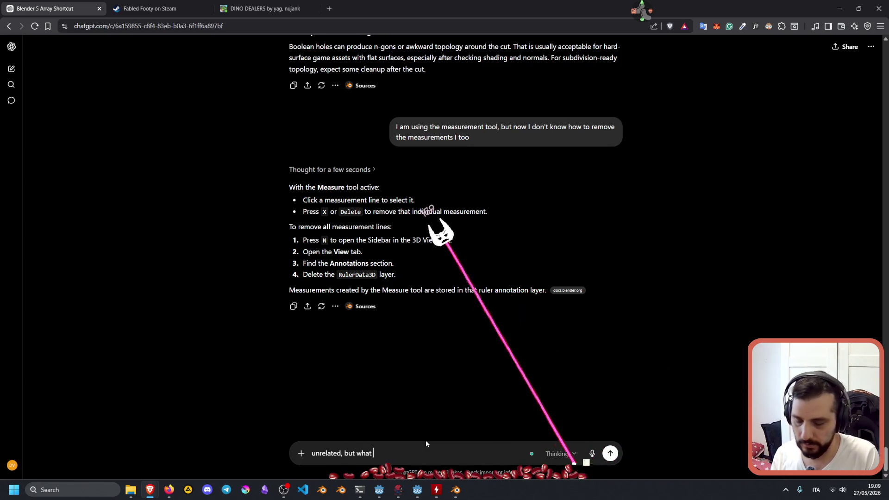
{"action": "type", "text": "is the new mo"}
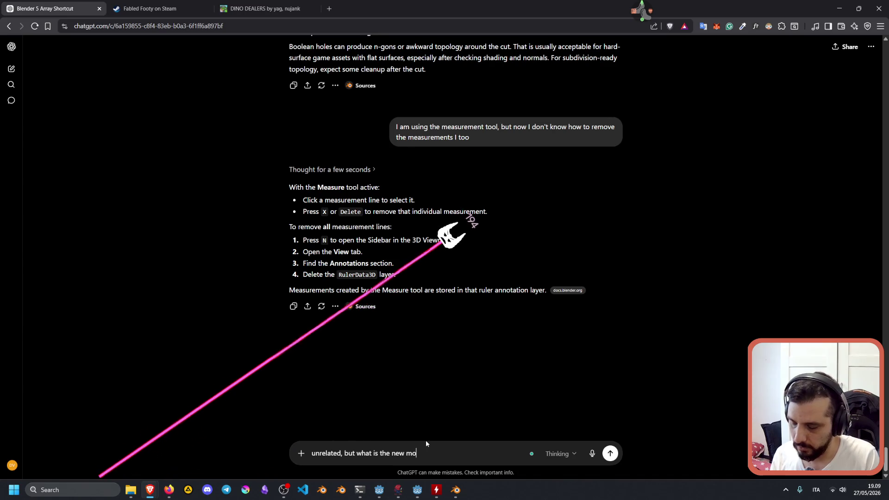
{"action": "type", "text": "derators "}
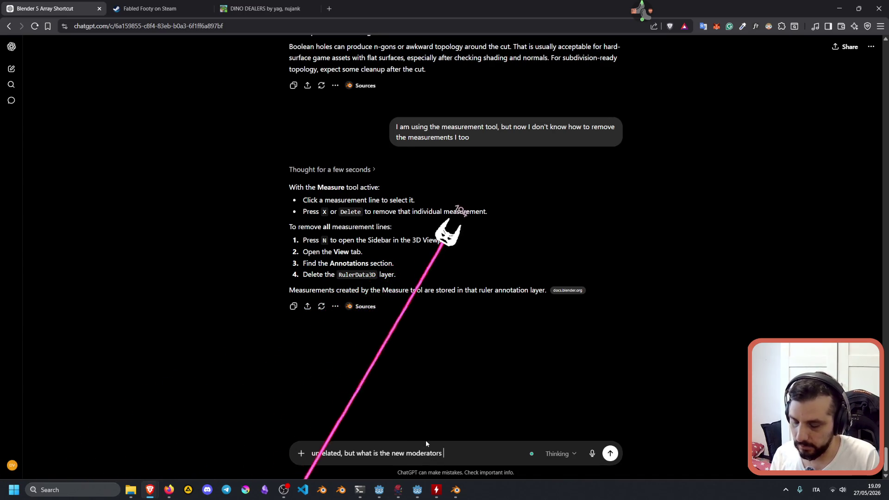
{"action": "type", "text": "max cap "}
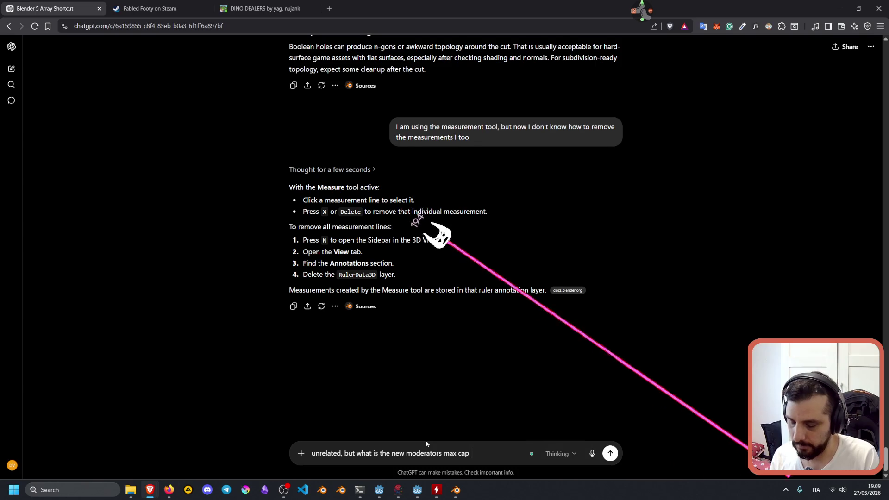
{"action": "type", "text": "o n t"}
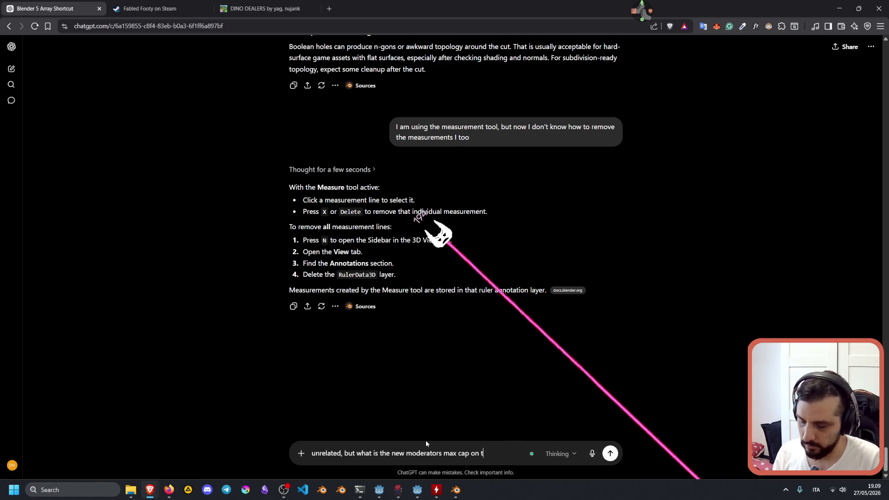
{"action": "type", "text": "witch righ"}
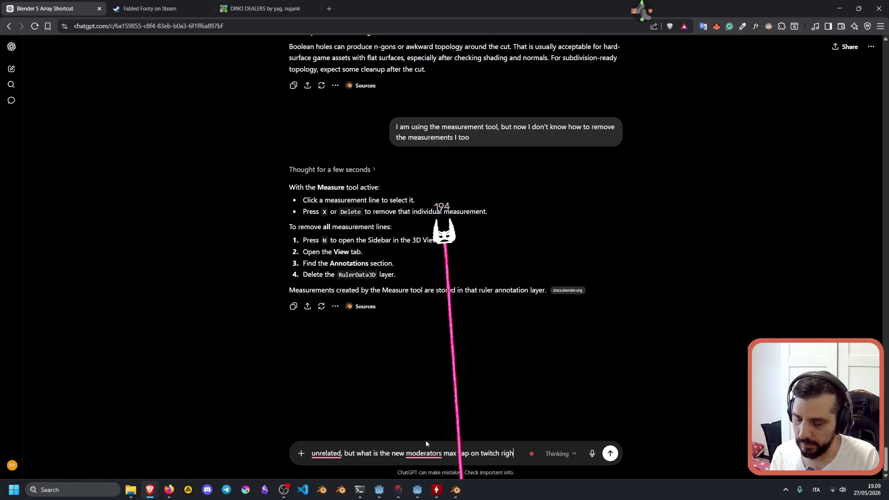
{"action": "type", "text": "t now? They ha"}
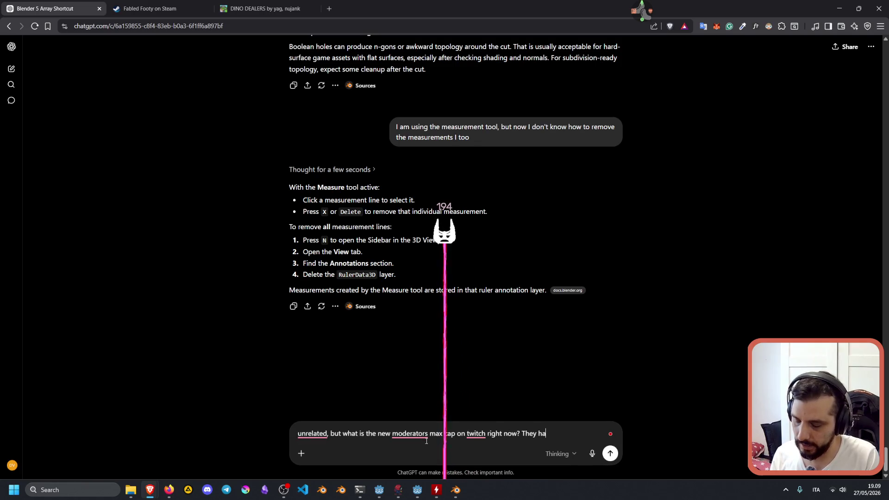
{"action": "type", "text": "ve updated the po"}
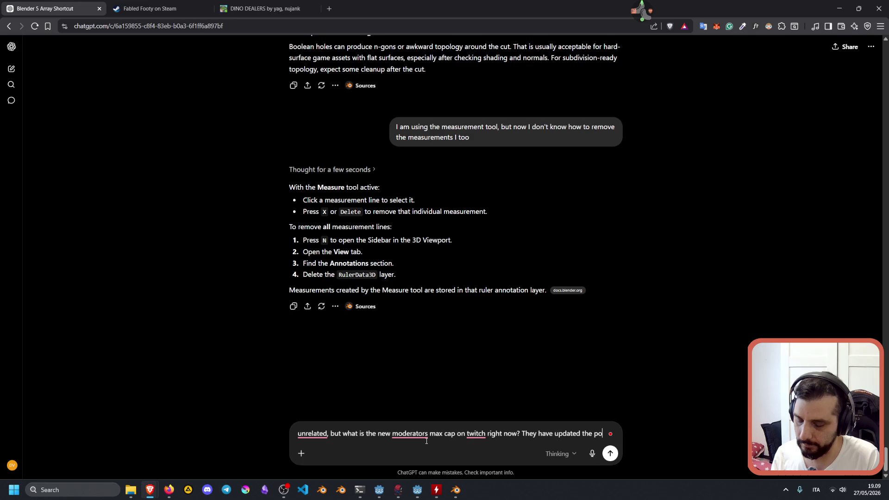
{"action": "type", "text": "y"}
{"action": "key", "text": "Return"}
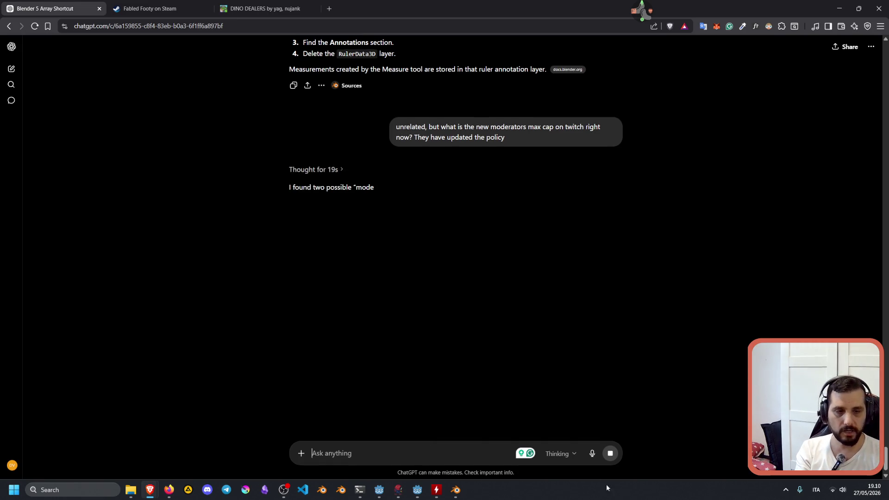
Stop the reply and highlight the 'Maximum moderators a channel can appoint' line.
{"action": "left_click", "coordinate": [611, 456]}
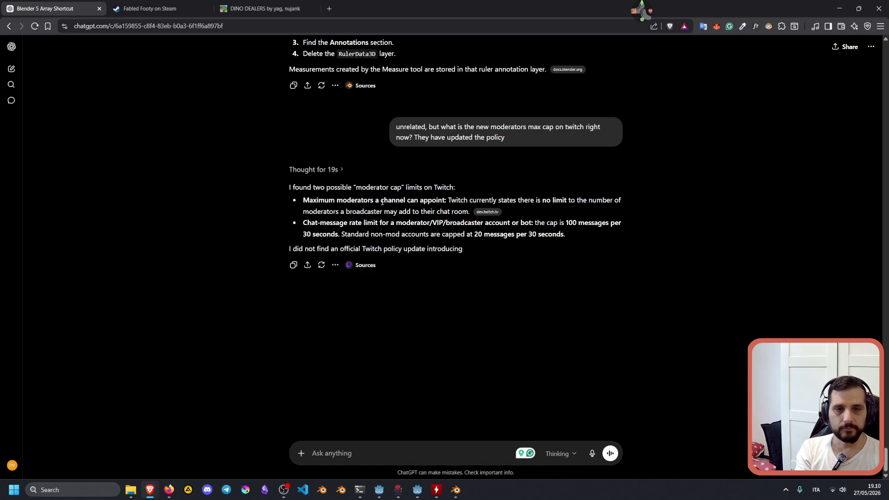
{"action": "left_click_drag", "start_coordinate": [304, 200], "coordinate": [450, 199]}
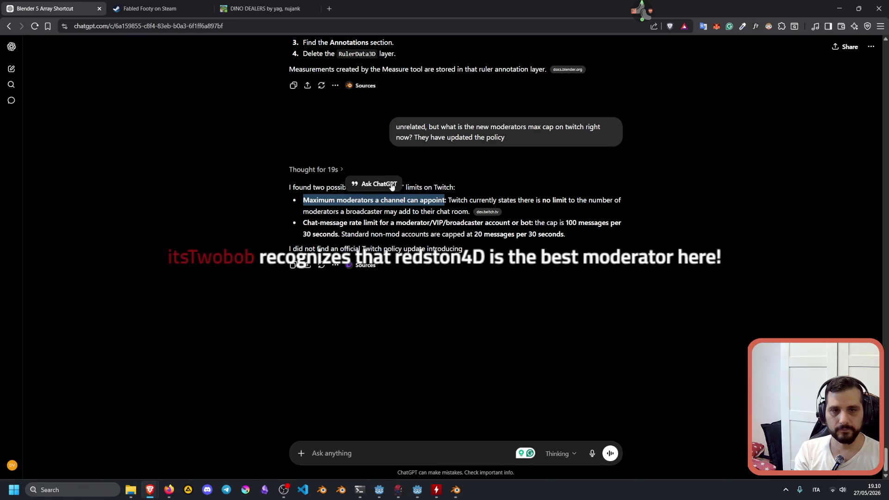
Quote the selected moderator line and send the follow-up 'I mean this'.
{"action": "left_click", "coordinate": [376, 184]}
{"action": "key", "text": "ctrl+shift+i"}
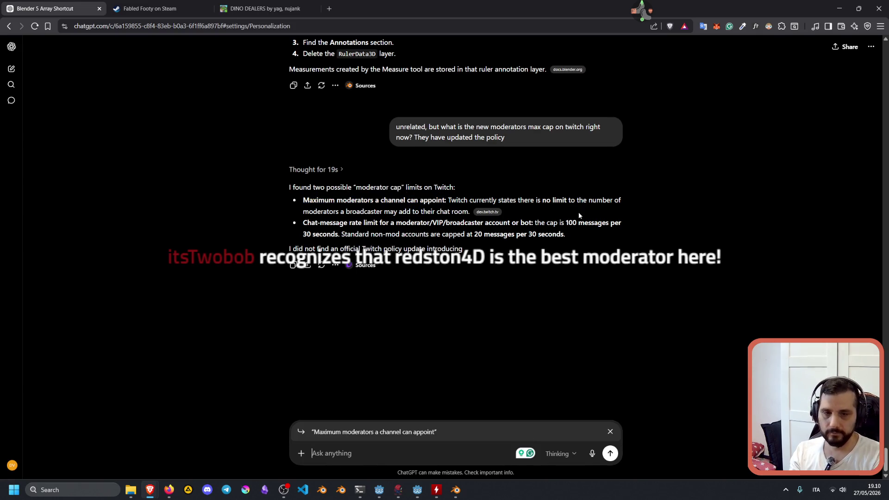
{"action": "key", "text": "Escape"}
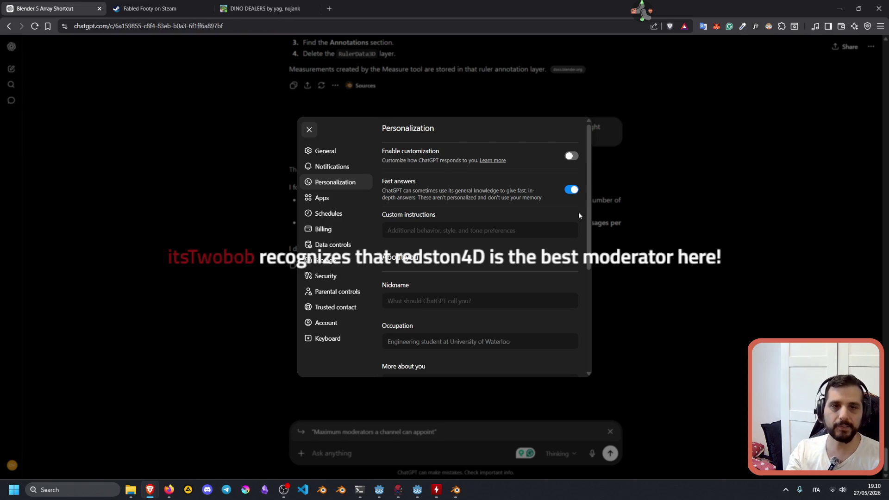
{"action": "type", "text": "I mean this"}
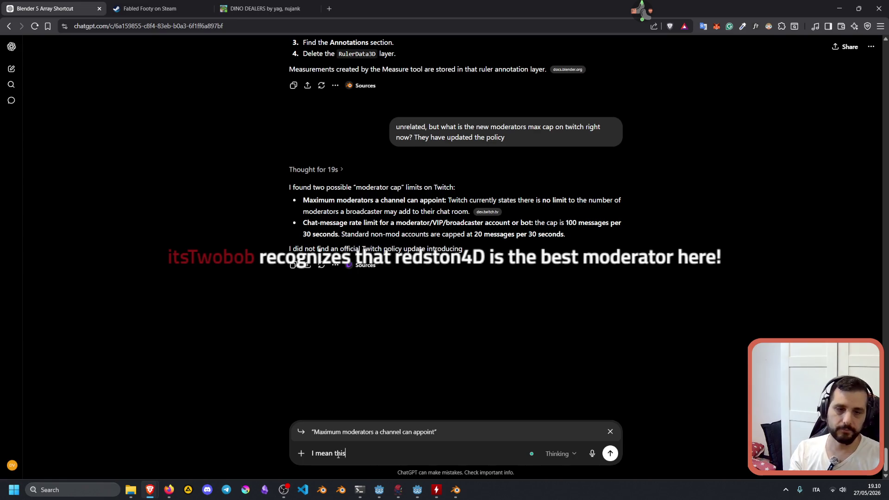
{"action": "key", "text": "Return"}
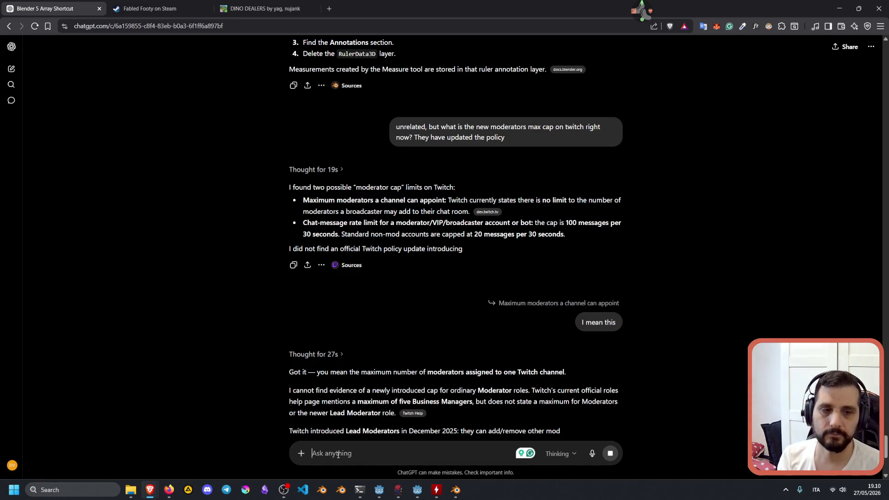
Read the answer, highlighting the API documentation paragraph and the regular moderators per channel finding.
{"action": "scroll", "coordinate": [583, 302], "scroll_direction": "down", "scroll_amount": 2}
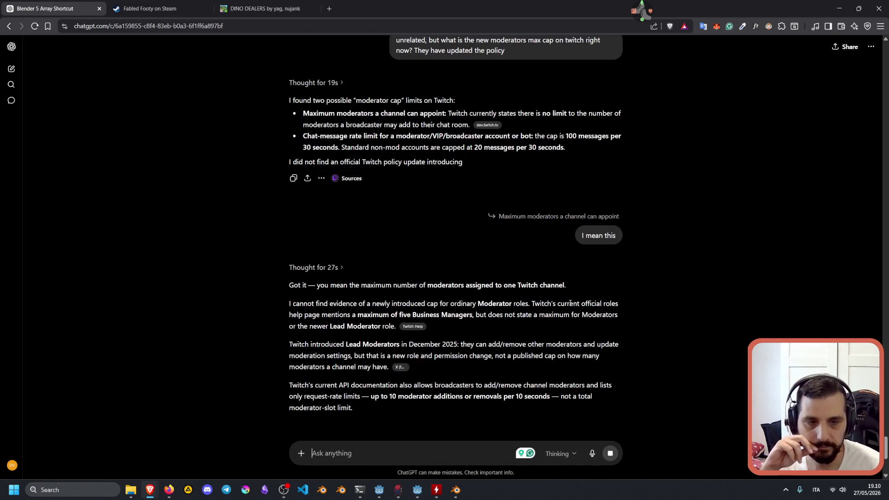
{"action": "left_click_drag", "start_coordinate": [386, 342], "coordinate": [485, 356]}
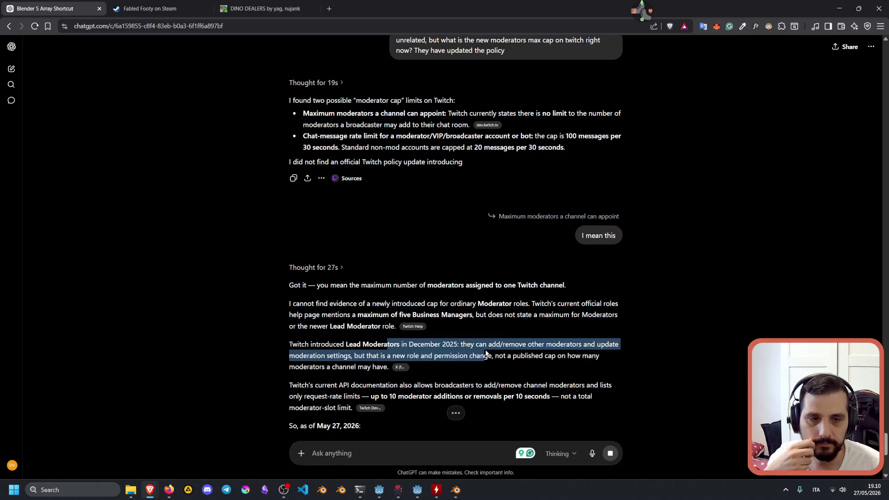
{"action": "scroll", "coordinate": [491, 352], "scroll_direction": "down", "scroll_amount": 2}
{"action": "mouse_move", "coordinate": [310, 292]}
{"action": "left_mouse_down"}
{"action": "mouse_move", "coordinate": [574, 292]}
{"action": "mouse_move", "coordinate": [375, 304]}
{"action": "left_mouse_up"}
{"action": "triple_click", "coordinate": [427, 304]}
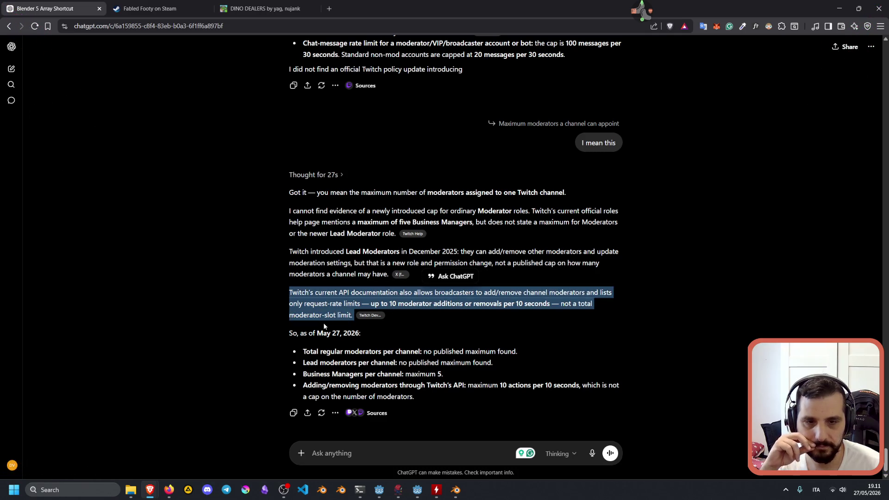
{"action": "left_click_drag", "start_coordinate": [328, 351], "coordinate": [518, 353]}
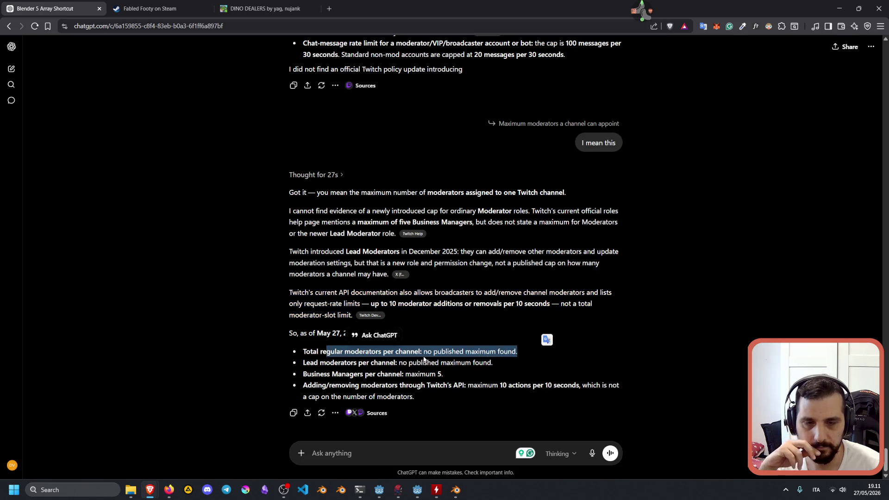
{"action": "triple_click", "coordinate": [335, 352]}
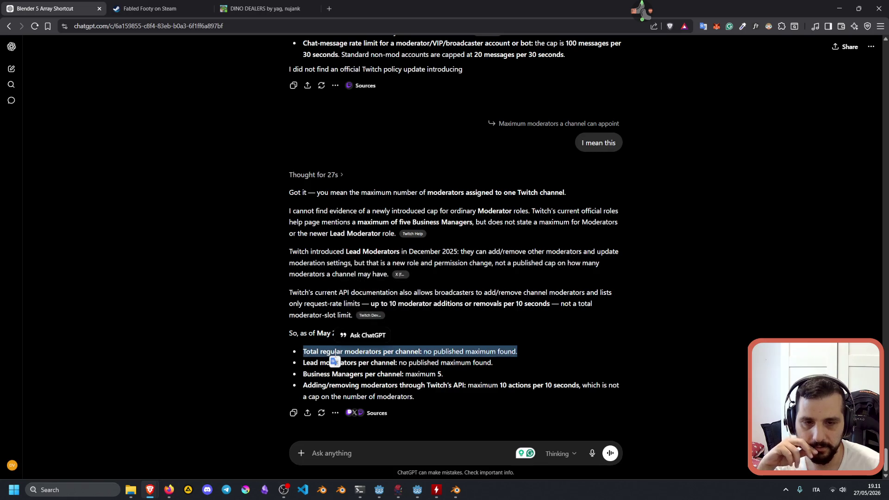
Start a reply in the message box telling ChatGPT it's lying about chat messages.
{"action": "left_click", "coordinate": [380, 353]}
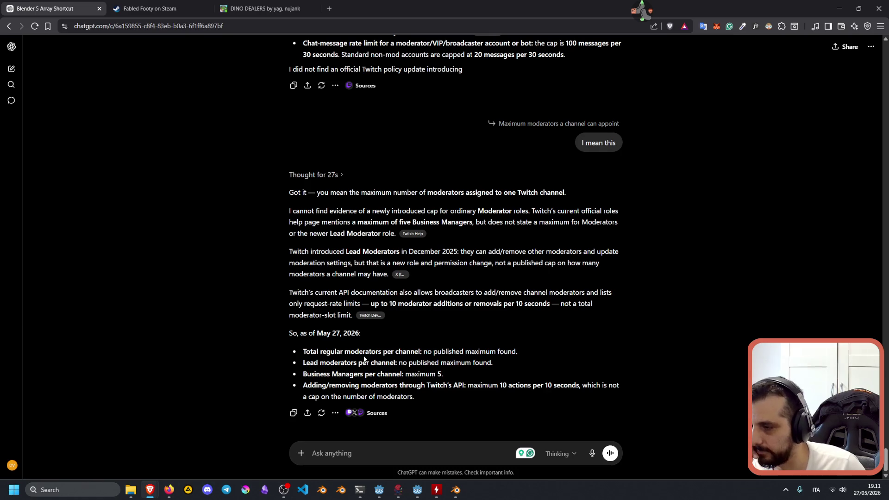
{"action": "left_click", "coordinate": [379, 450]}
{"action": "type", "text": "you're lying"}
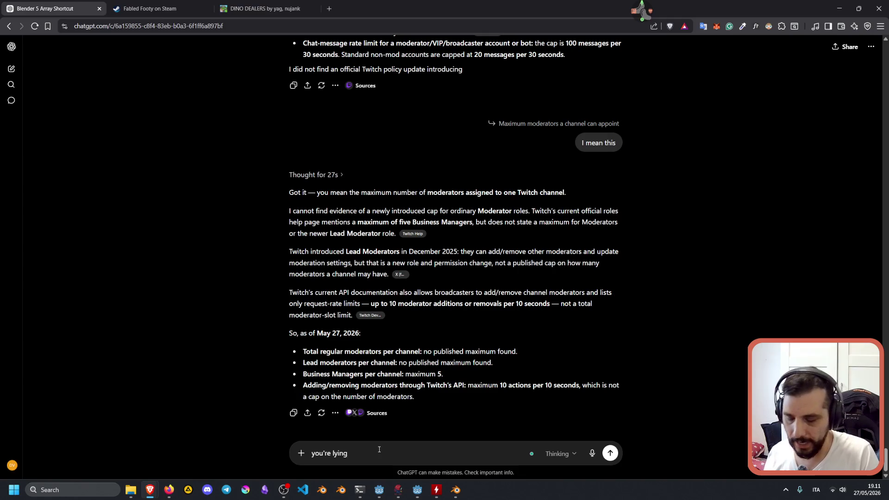
{"action": "type", "text": ", mychat"}
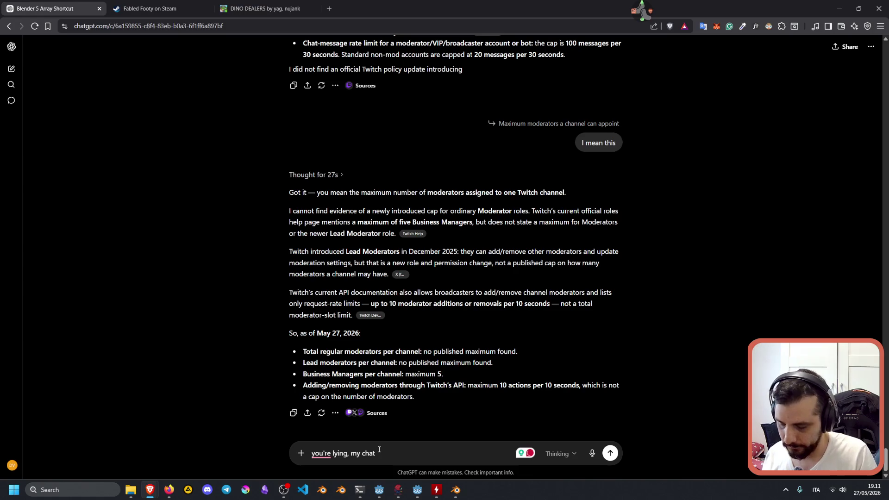
{"action": "type", "text": "messages"}
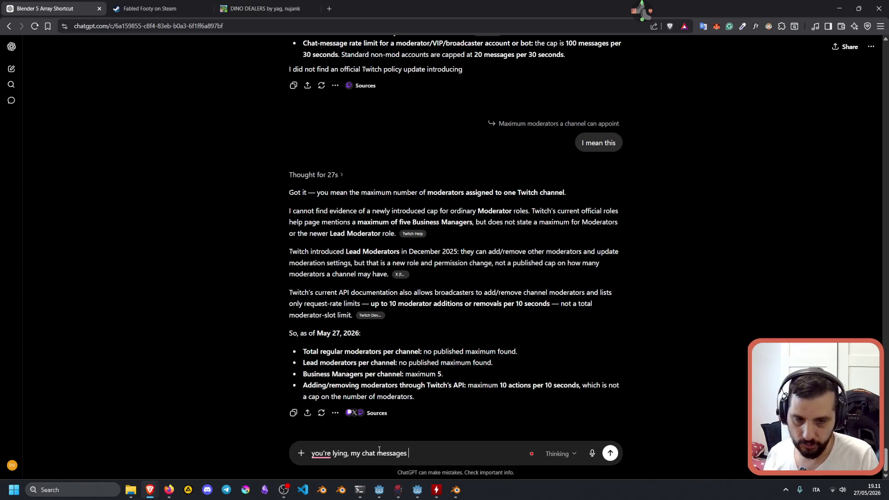
{"action": "type", "text": " say t"}
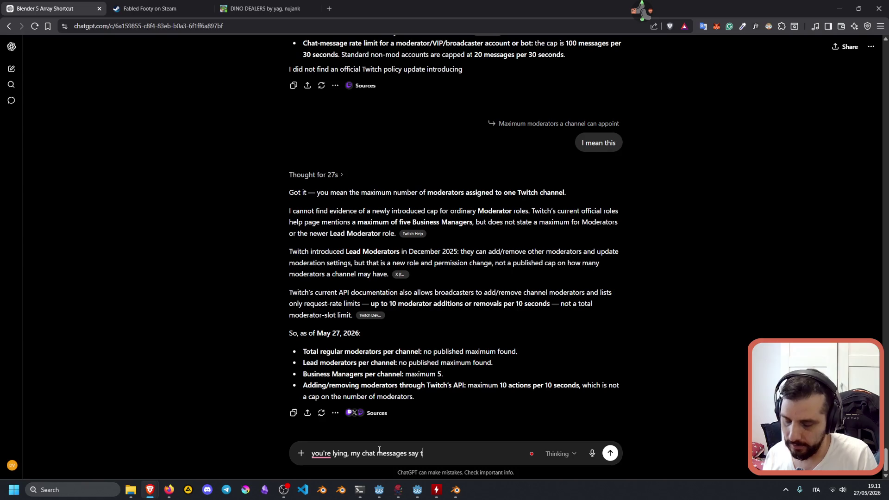
{"action": "type", "text": "whe"}
Send ChatGPT a rebuttal: adding a new mod gives a max-amount error despite only 1096 mods.
{"action": "type", "text": "to "}
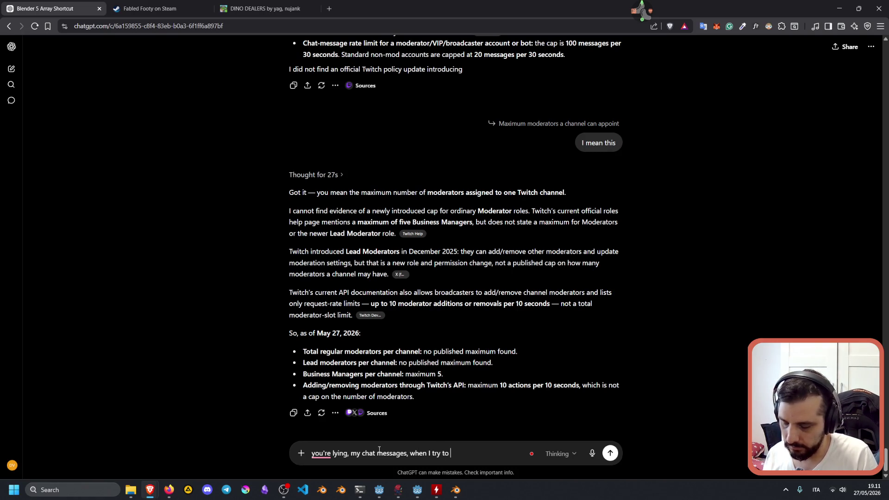
{"action": "type", "text": "add a new mod, says that "}
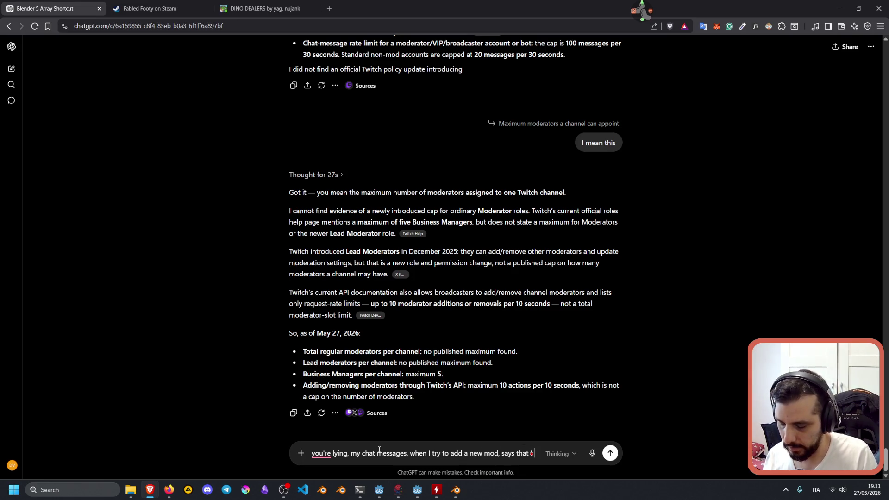
{"action": "type", "text": "I reached"}
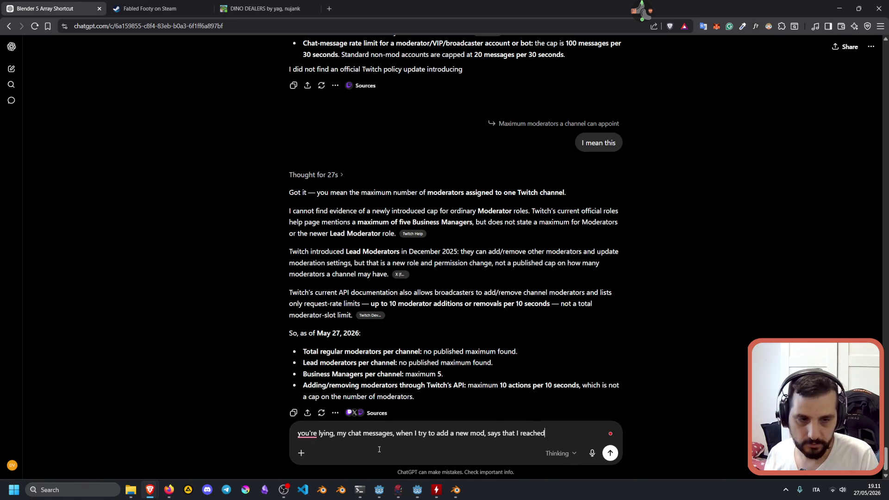
{"action": "type", "text": " the max amount. I only have "}
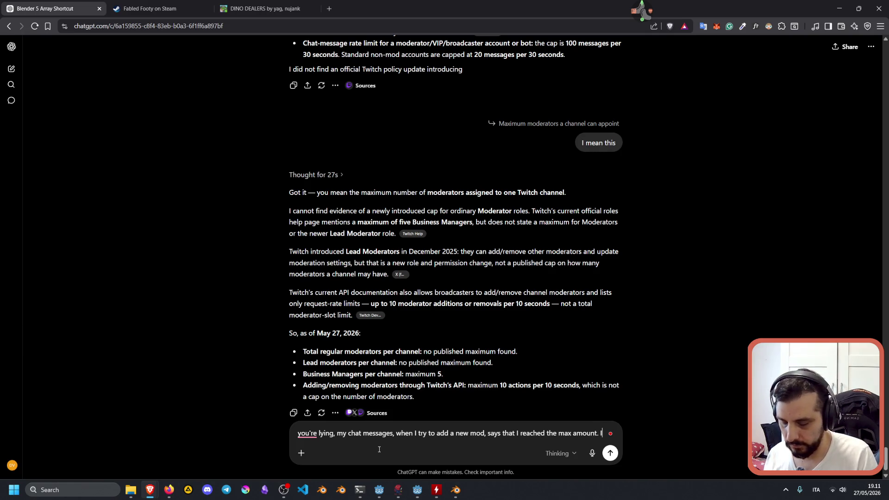
{"action": "type", "text": "1096"}
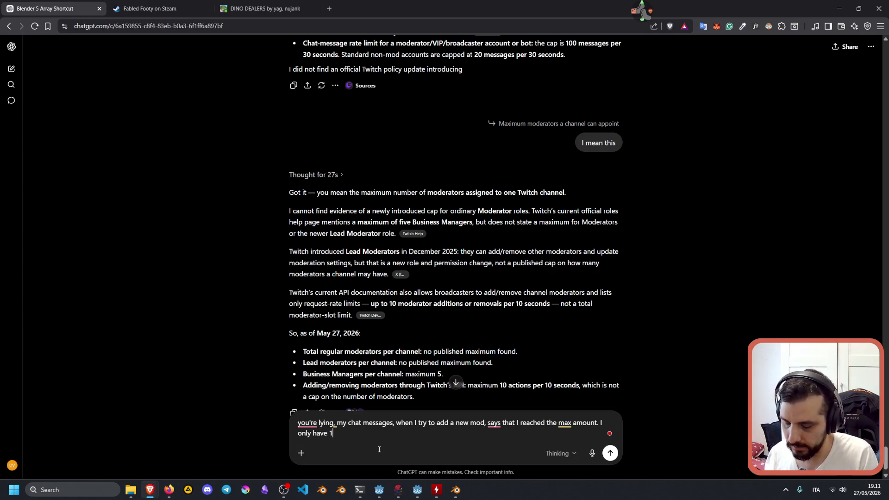
{"action": "key", "text": "Return"}
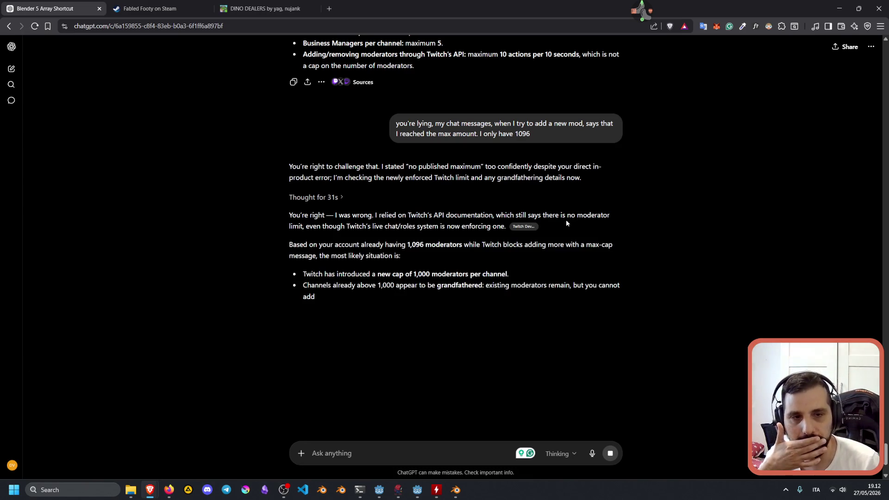
Highlight the reply's passages on the new 1,000-moderator cap and grandfathered channels while reading.
{"action": "mouse_move", "coordinate": [567, 215]}
{"action": "left_mouse_down"}
{"action": "mouse_move", "coordinate": [294, 236]}
{"action": "mouse_move", "coordinate": [377, 216]}
{"action": "mouse_move", "coordinate": [402, 227]}
{"action": "mouse_move", "coordinate": [462, 227]}
{"action": "left_mouse_up"}
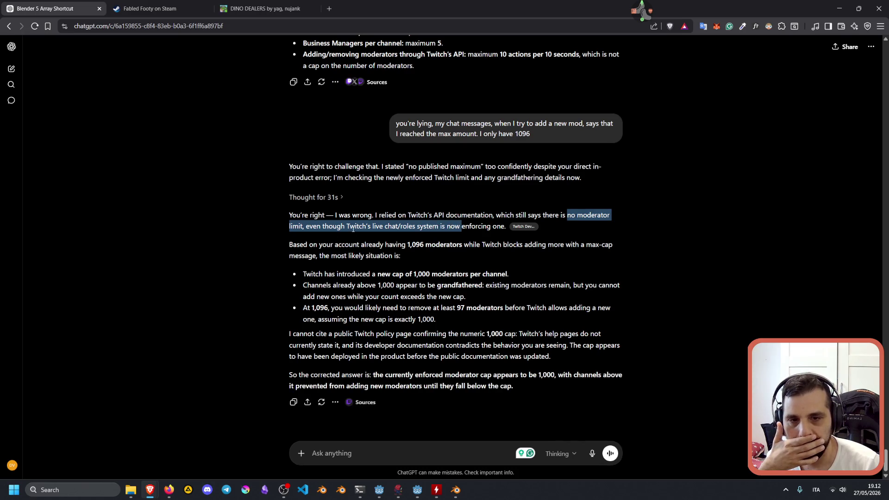
{"action": "left_click_drag", "start_coordinate": [482, 244], "coordinate": [561, 241]}
{"action": "left_click_drag", "start_coordinate": [336, 273], "coordinate": [508, 274]}
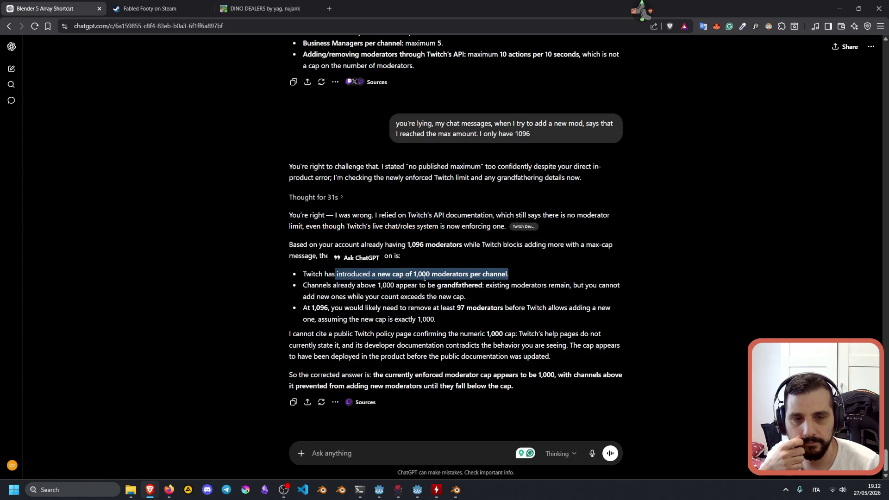
{"action": "double_click", "coordinate": [422, 275]}
{"action": "double_click", "coordinate": [330, 274]}
{"action": "double_click", "coordinate": [384, 274]}
{"action": "triple_click", "coordinate": [383, 273]}
{"action": "double_click", "coordinate": [317, 285]}
{"action": "triple_click", "coordinate": [379, 286]}
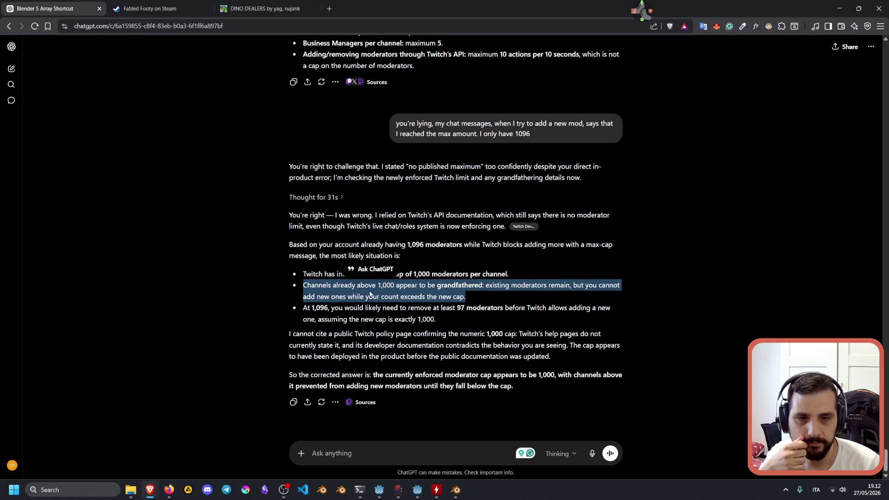
Highlight the lines on removing 97 moderators and the unconfirmed cap, then switch browser windows.
{"action": "left_click", "coordinate": [341, 296]}
{"action": "left_click_drag", "start_coordinate": [371, 296], "coordinate": [479, 303]}
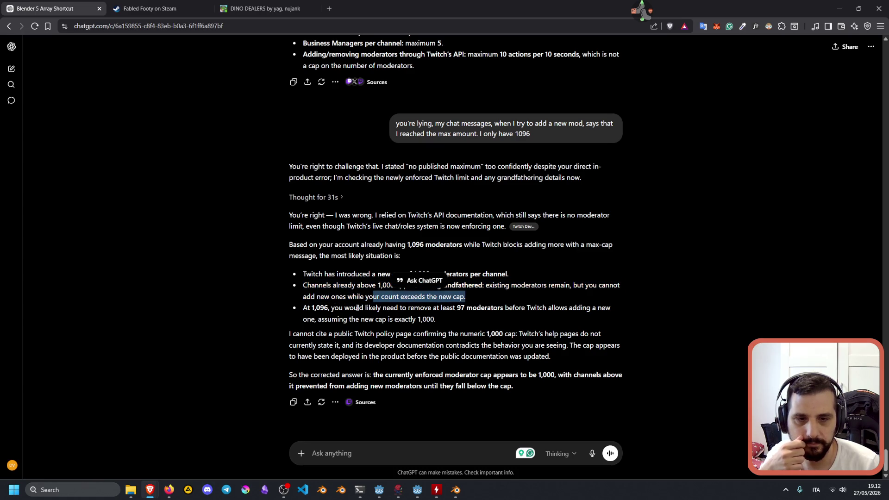
{"action": "left_click", "coordinate": [343, 308]}
{"action": "mouse_move", "coordinate": [333, 308]}
{"action": "left_mouse_down"}
{"action": "mouse_move", "coordinate": [567, 308]}
{"action": "mouse_move", "coordinate": [337, 319]}
{"action": "mouse_move", "coordinate": [436, 320]}
{"action": "left_mouse_up"}
{"action": "left_click", "coordinate": [326, 334]}
{"action": "mouse_move", "coordinate": [313, 333]}
{"action": "left_mouse_down"}
{"action": "mouse_move", "coordinate": [597, 333]}
{"action": "mouse_move", "coordinate": [346, 357]}
{"action": "mouse_move", "coordinate": [488, 345]}
{"action": "left_mouse_up"}
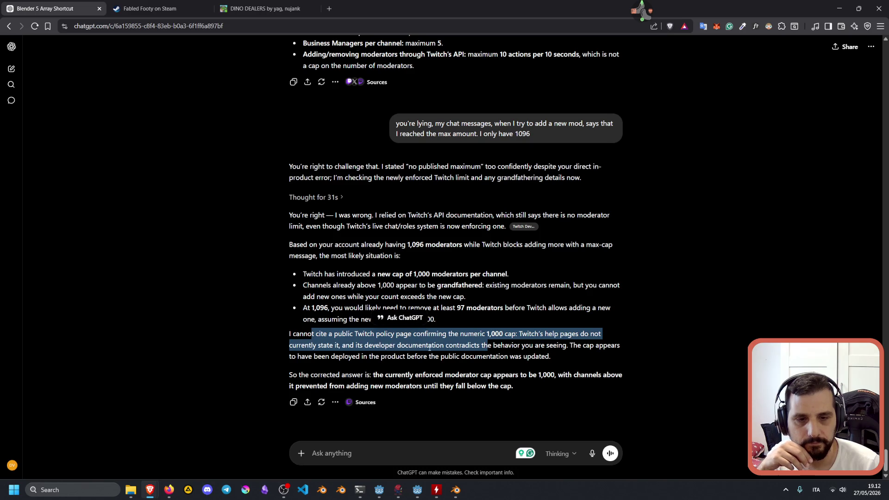
{"action": "left_click", "coordinate": [419, 379]}
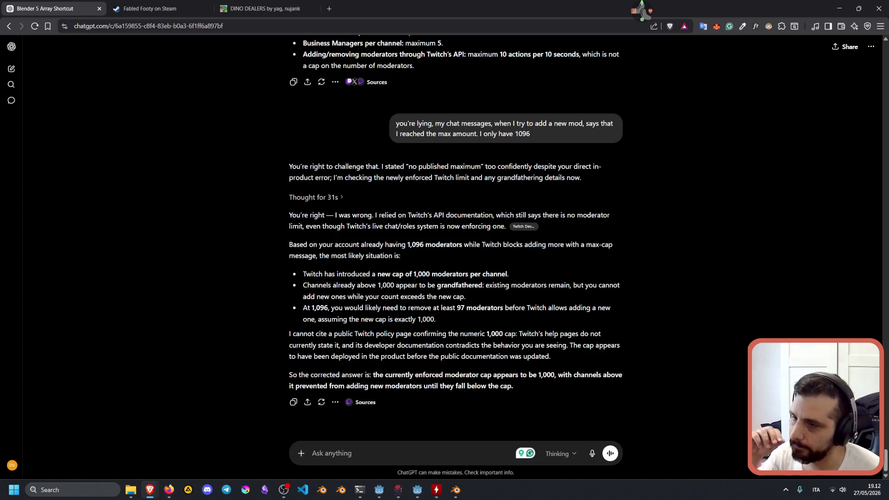
{"action": "scroll", "coordinate": [410, 335], "scroll_direction": "up", "scroll_amount": 2, "text": "ctrl"}
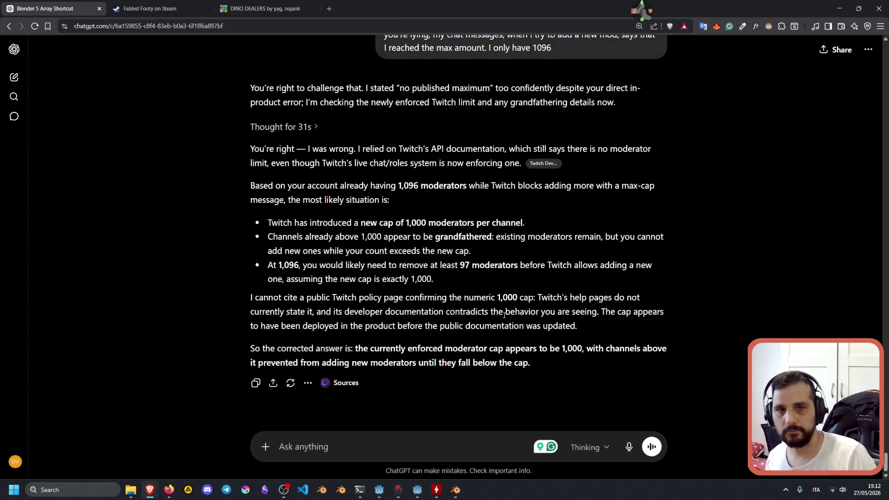
{"action": "key", "text": "alt+Tab"}
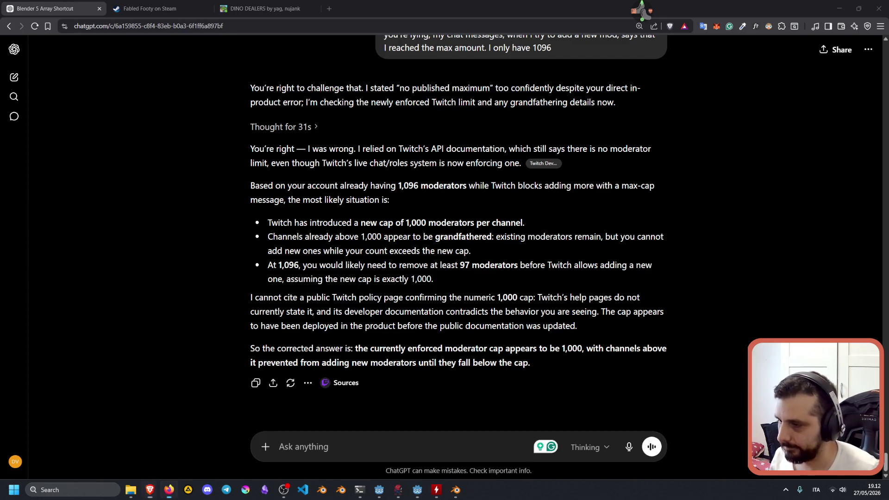